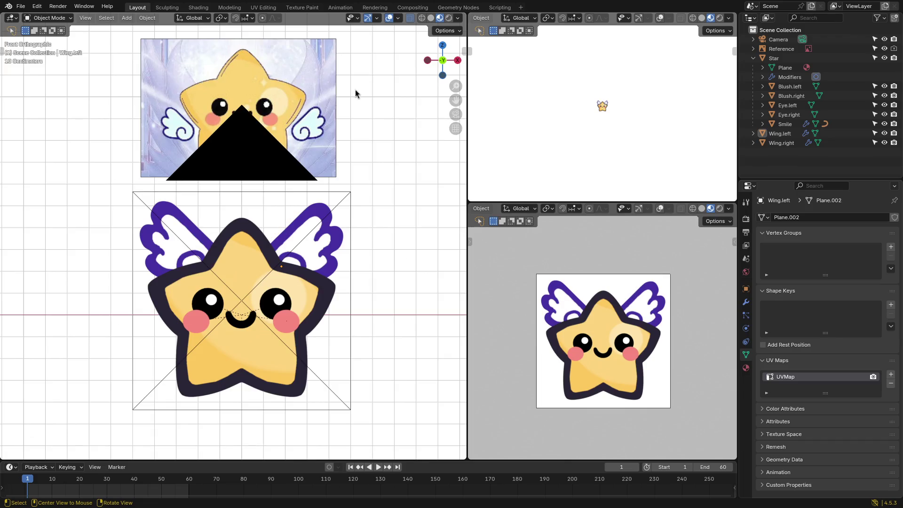
Step: Move the reference picture right, clear of the star, and hide the camera
click(282, 153)
drag(282, 153, 408, 152)
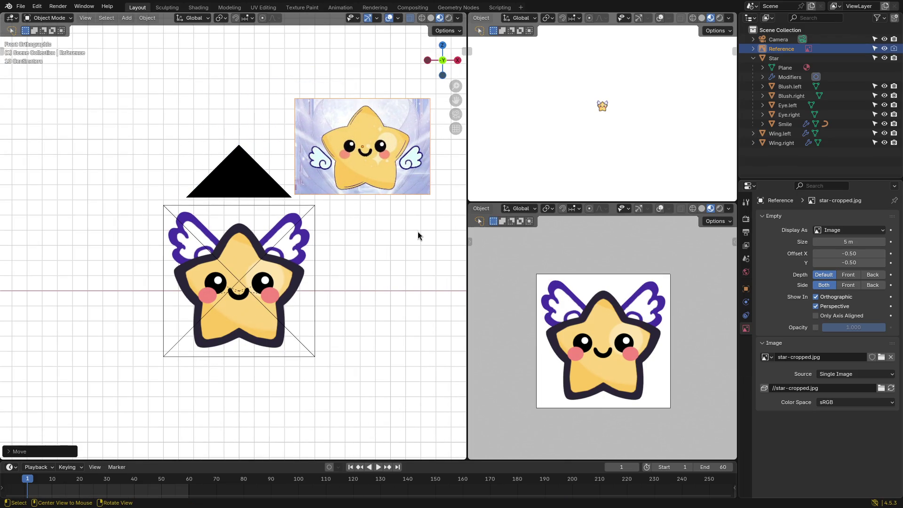
click(885, 39)
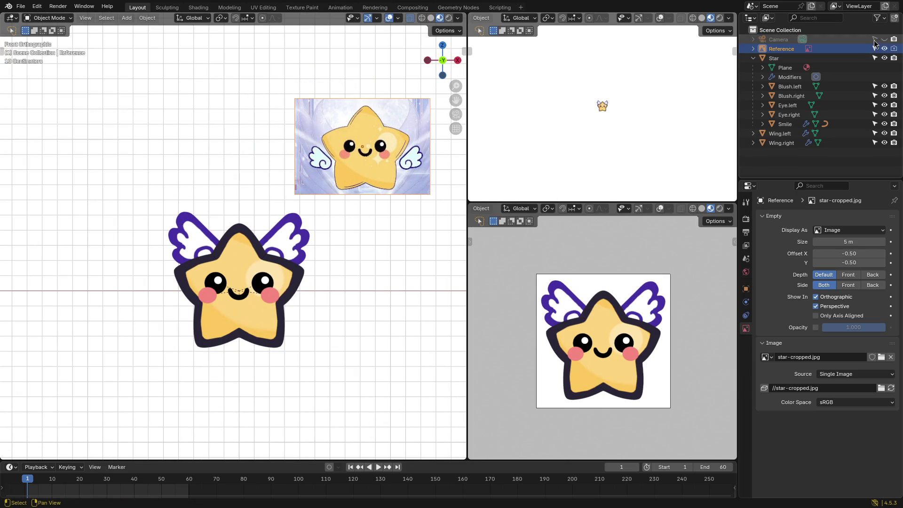
scroll(380, 242, up, 1)
click(377, 247)
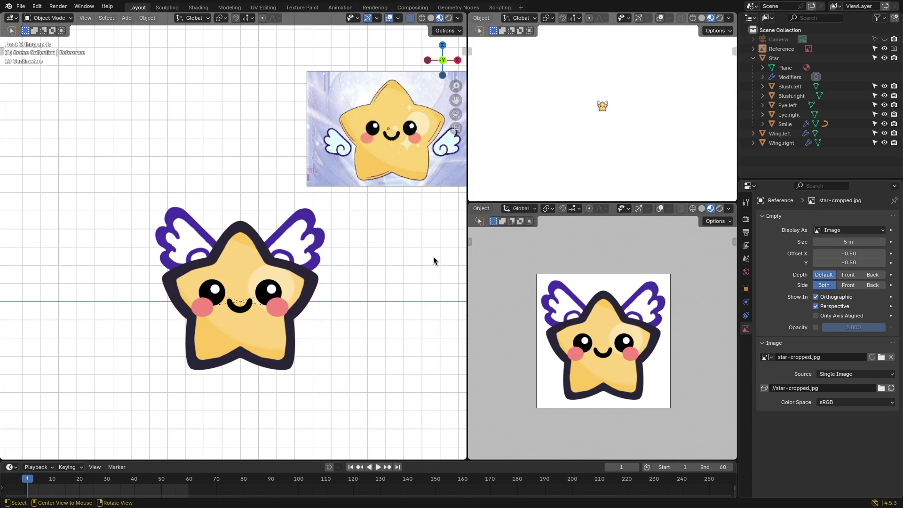
Step: Toggle the reference picture's visibility off and back on, then save as emotes5.blend
scroll(371, 254, down, 1)
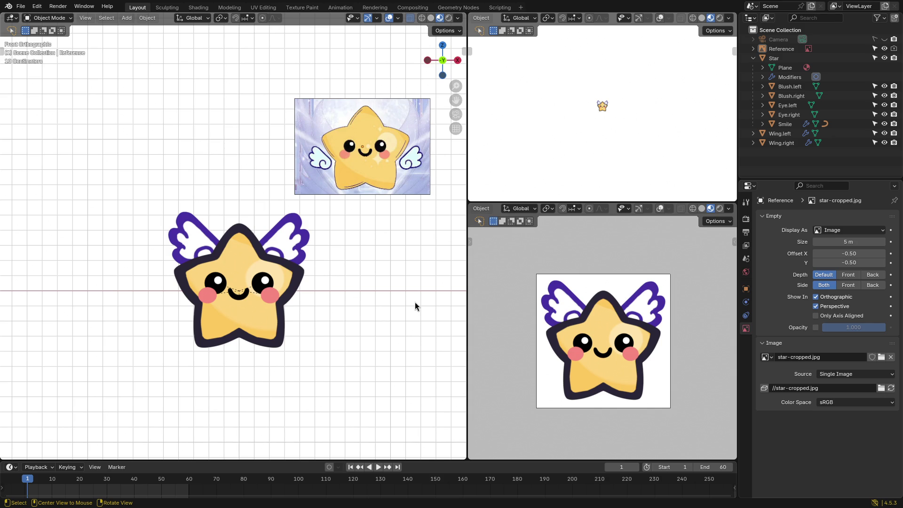
click(884, 49)
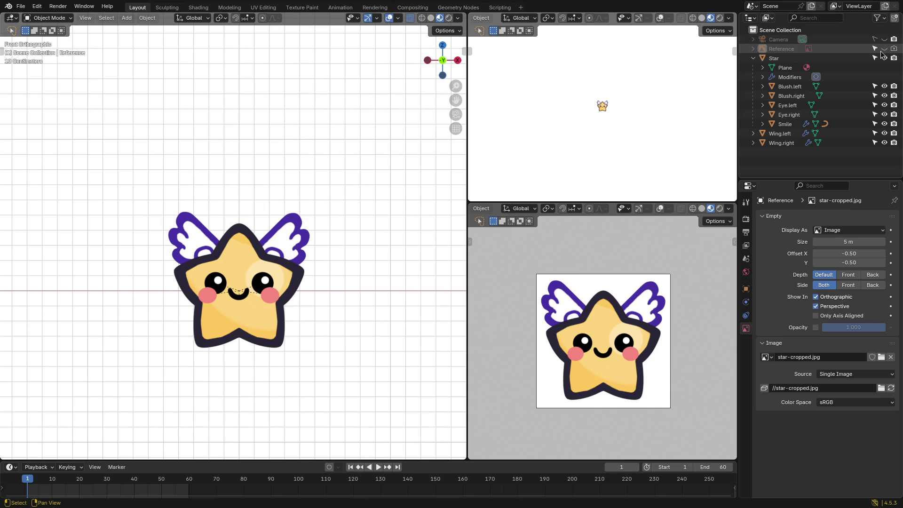
click(881, 49)
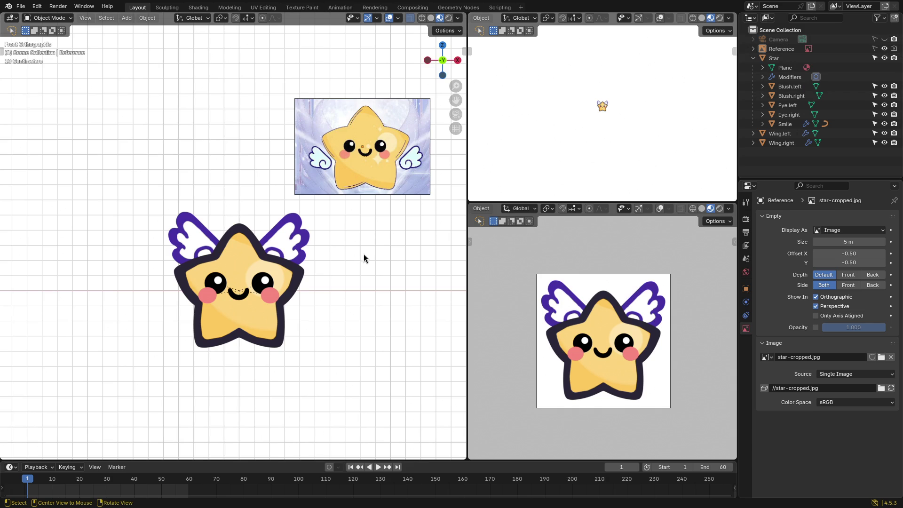
key(ctrl+s)
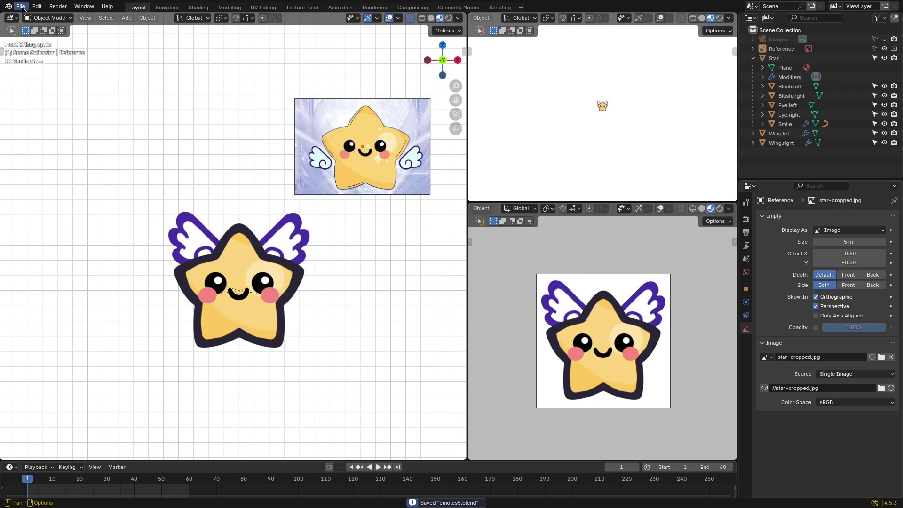
Step: Save an incremental copy as emotes6.blend and nudge the reference picture slightly further right
click(21, 6)
click(55, 94)
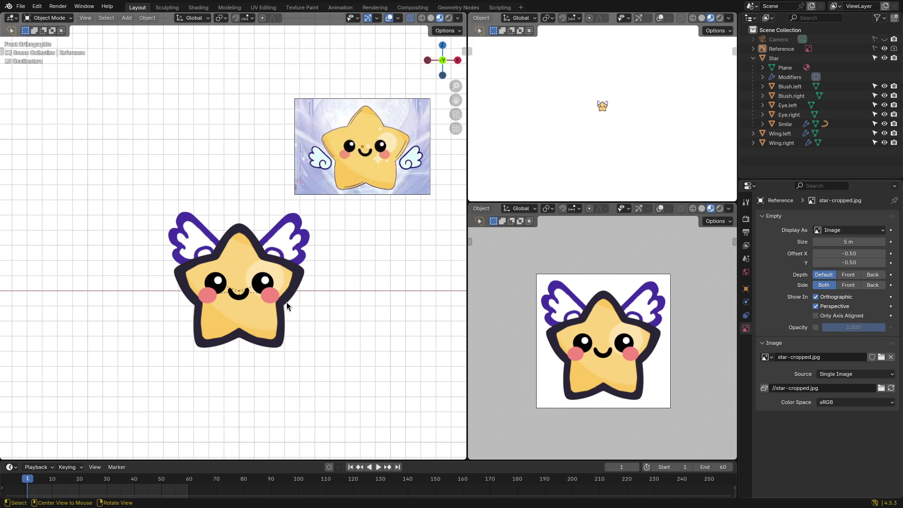
click(363, 146)
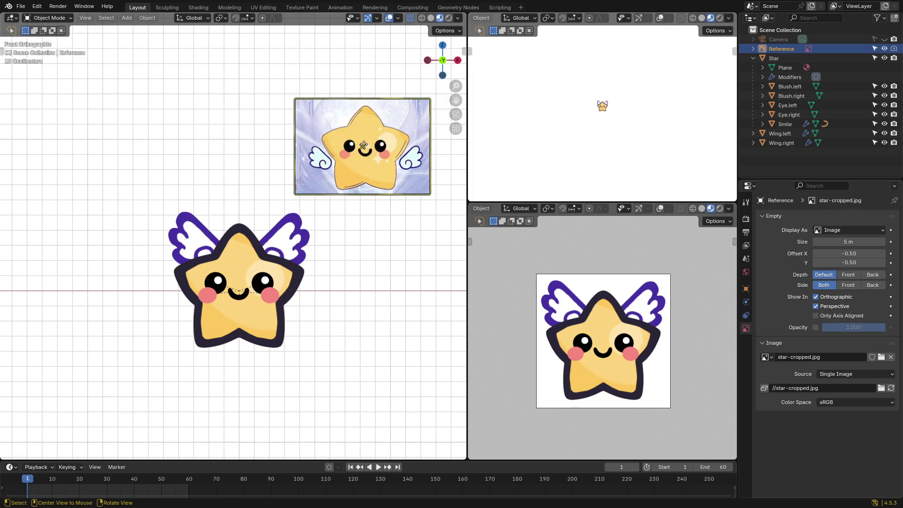
key(g)
click(406, 149)
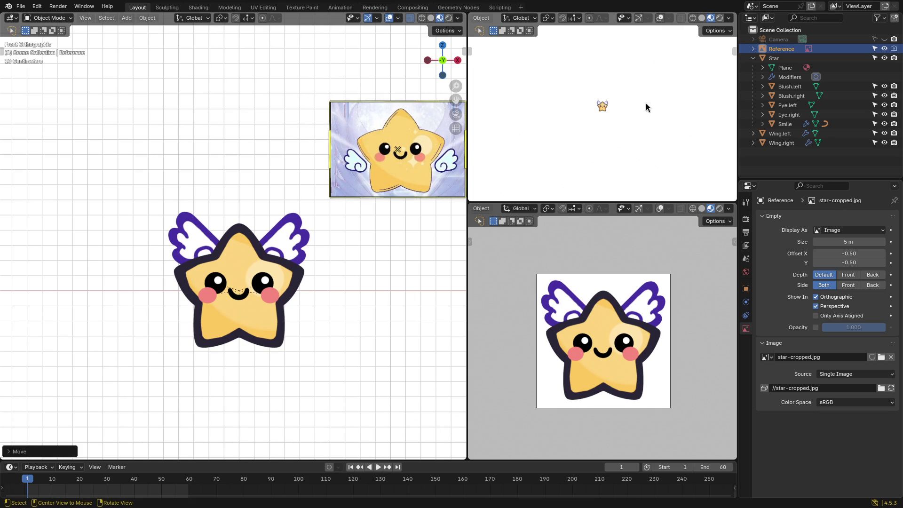
Step: Make the reference picture unselectable and scrub the timeline to frame 56
click(875, 49)
shift+middle_drag(346, 271, 345, 275)
mouse_move(27, 482)
mouse_down()
mouse_move(179, 482)
mouse_move(27, 482)
mouse_up()
Step: At frame 1, set Wing.right's Location X to -0.18233, mirroring Wing.left
key(t)
key(t)
key(n)
scroll(335, 278, up, 3)
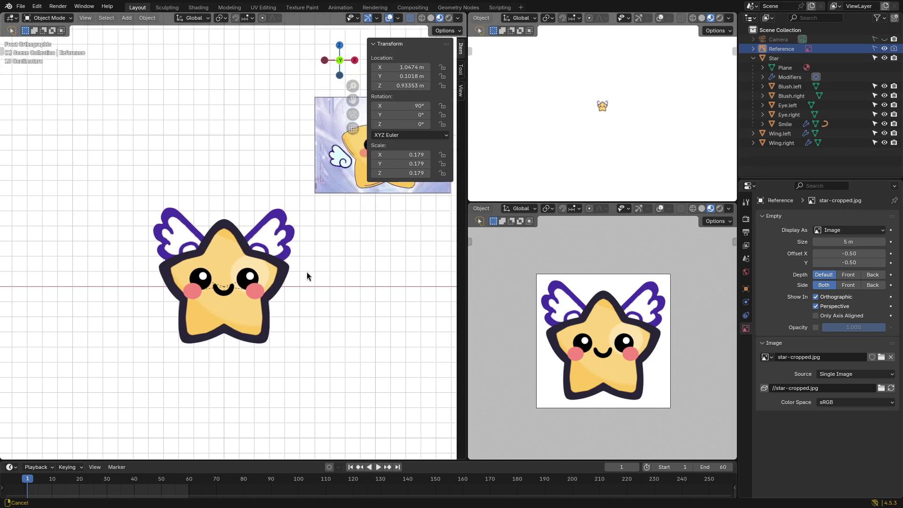
click(138, 232)
shift+middle_drag(138, 233, 123, 202)
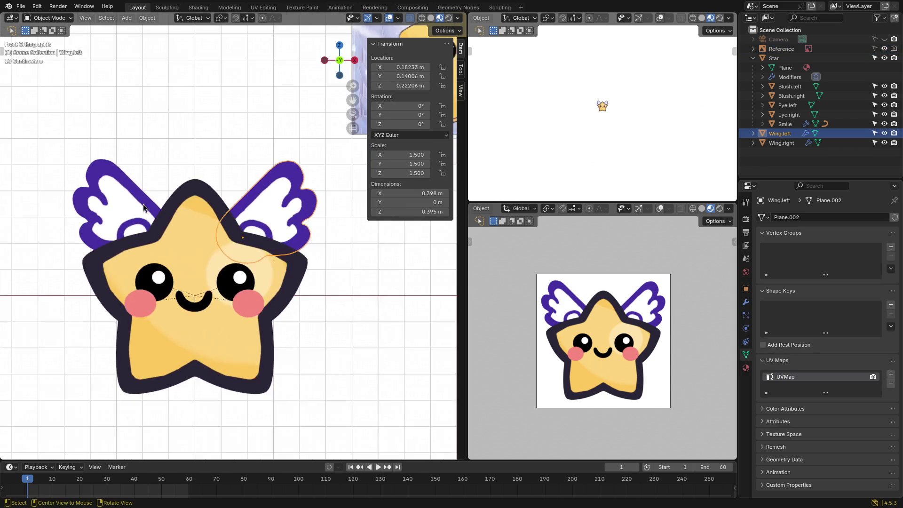
click(287, 215)
click(410, 66)
click(107, 202)
click(116, 206)
click(409, 67)
key(ctrl+v)
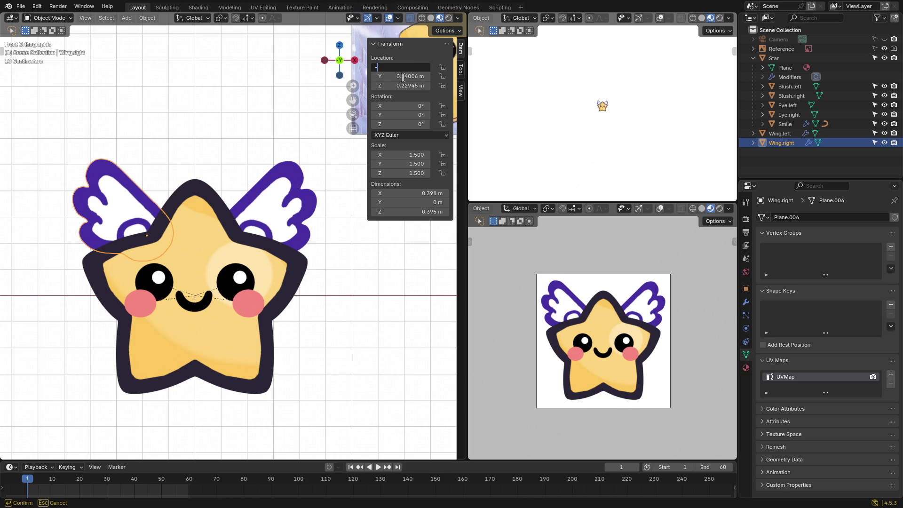
key(Return)
Step: Match Wing.right's Location Z to Wing.left's 0.22206
click(285, 212)
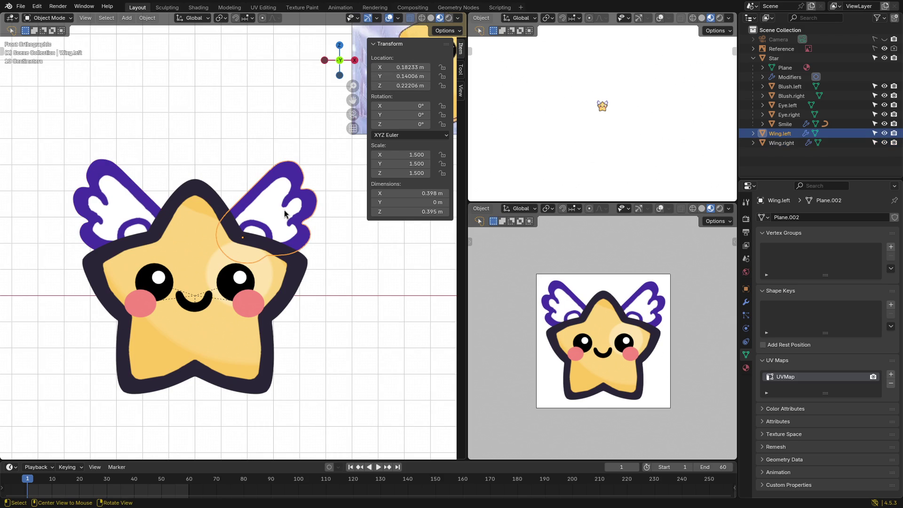
click(129, 203)
click(279, 220)
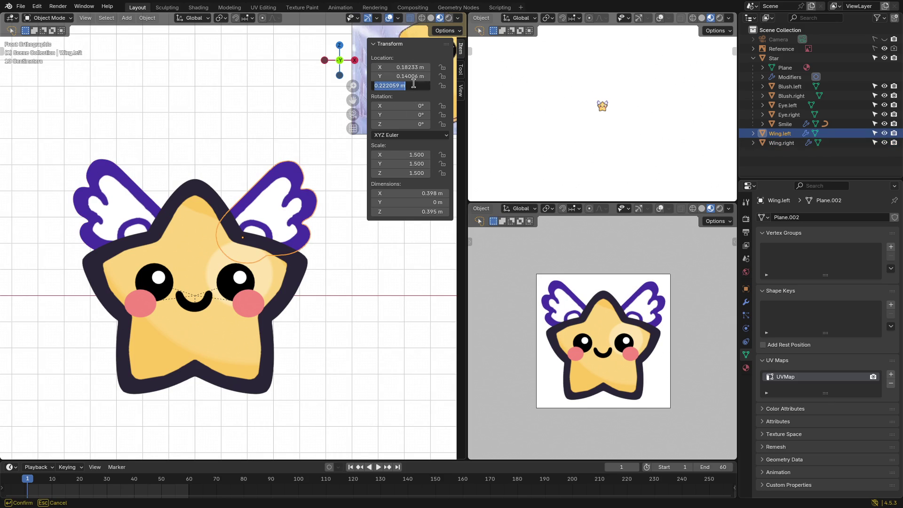
click(127, 189)
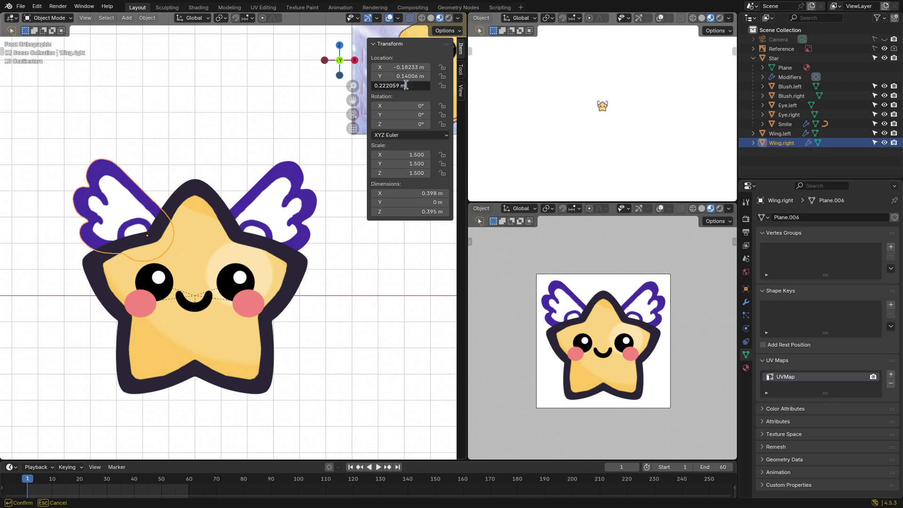
click(366, 244)
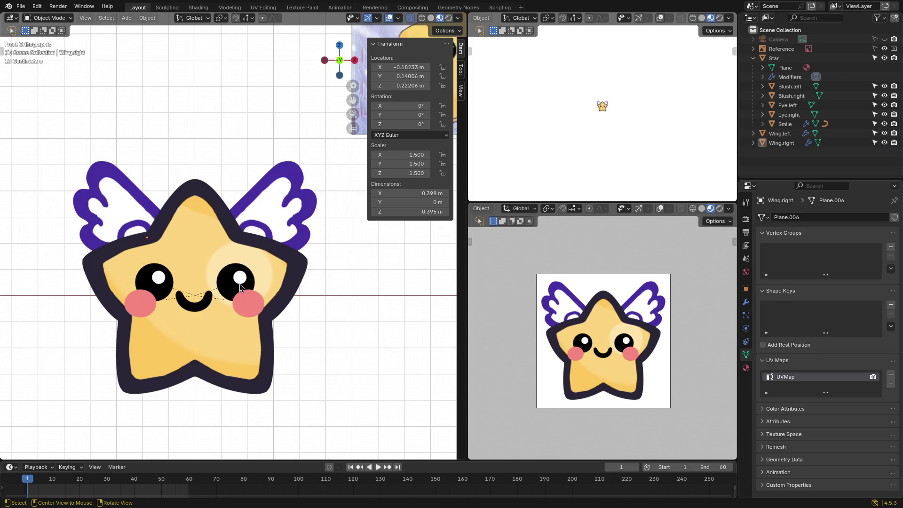
Step: Check the blush and eye objects on both sides of the star's face
scroll(293, 321, up, 5)
click(322, 278)
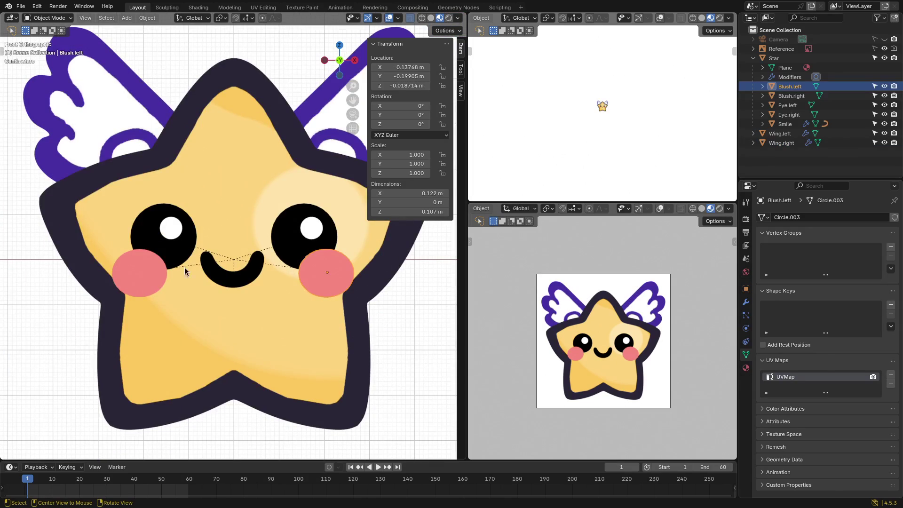
click(145, 275)
click(334, 285)
click(288, 214)
click(171, 220)
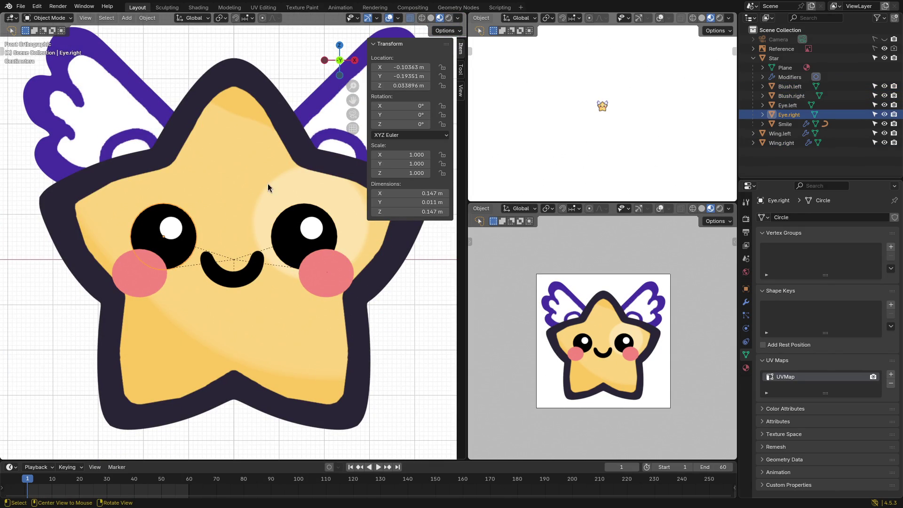
scroll(284, 253, down, 3)
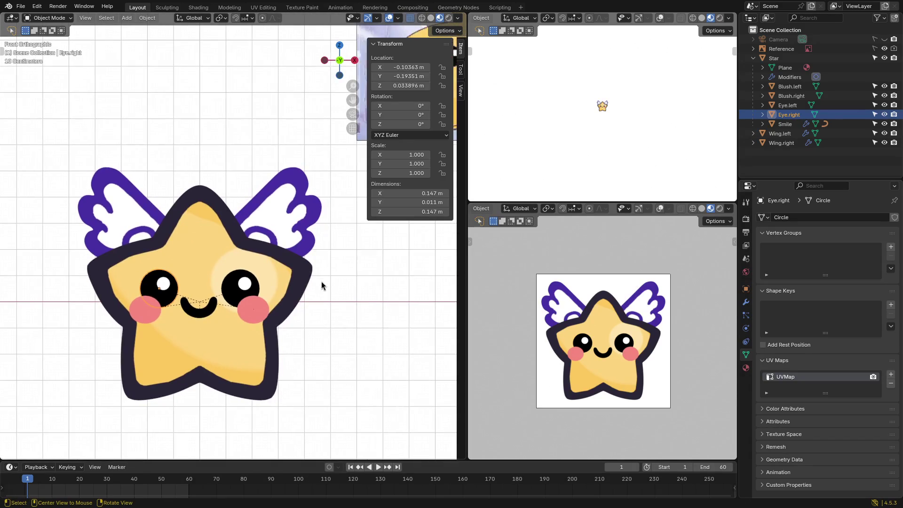
Step: Hide the sidebar, save emotes6.blend, and select the Star body
key(n)
click(337, 231)
key(ctrl+s)
shift+middle_drag(337, 231, 363, 217)
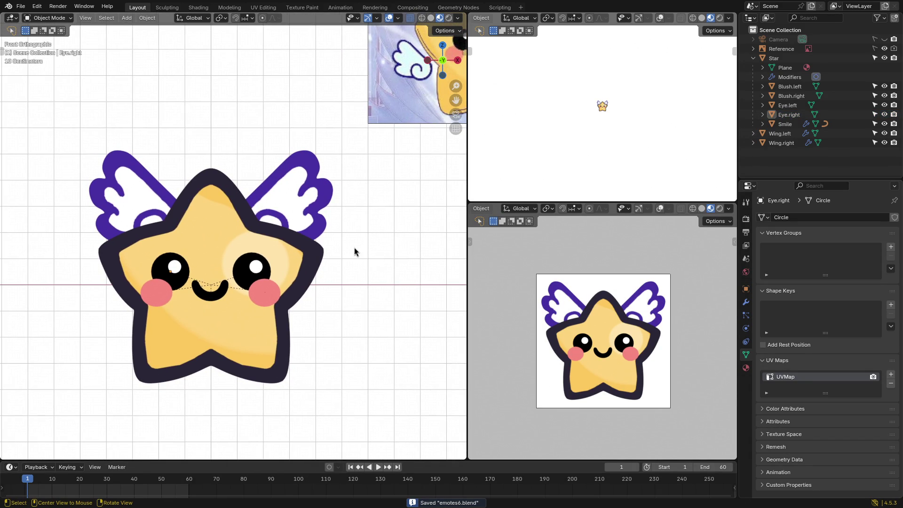
scroll(358, 250, down, 2)
click(245, 225)
Step: Try lifting the star along Z, then parent Wing.right and Wing.left under Star
key(g)
key(z)
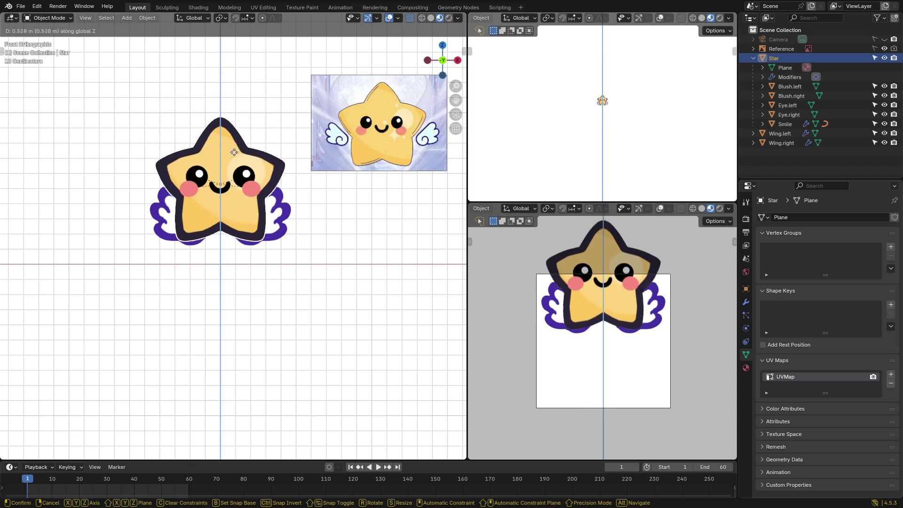
click(281, 221)
click(179, 204)
shift+click(177, 204)
shift+middle_drag(223, 173, 236, 193)
click(278, 178)
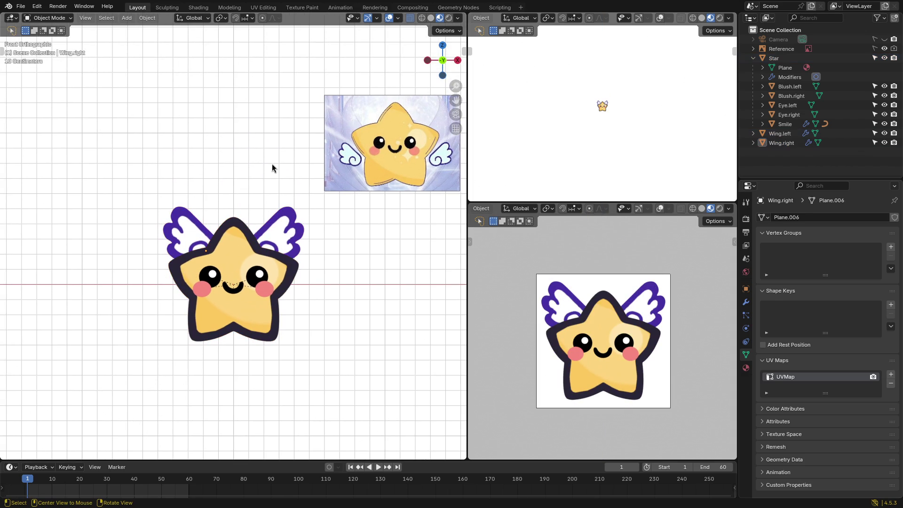
click(297, 226)
shift+click(204, 231)
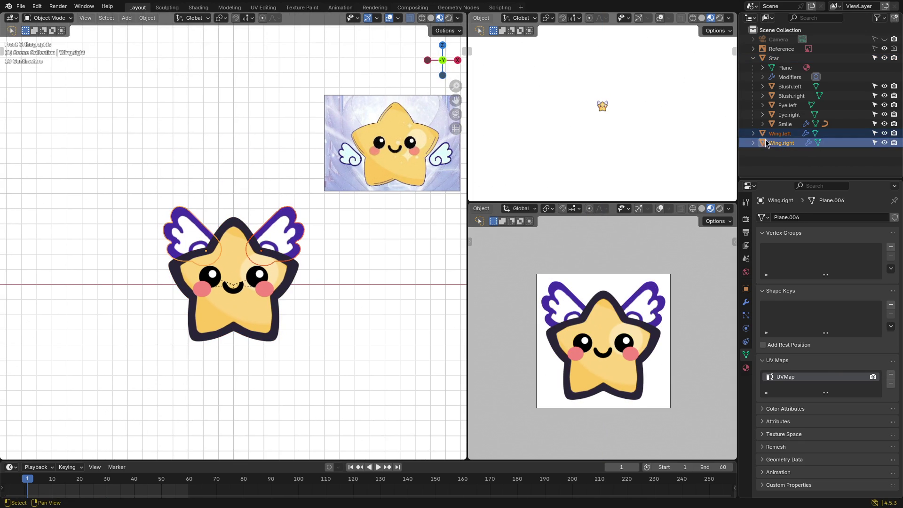
mouse_move(777, 136)
mouse_down()
mouse_move(784, 75)
mouse_move(774, 61)
mouse_up()
Step: Test-move the Star to confirm the wings follow, then cancel
click(403, 235)
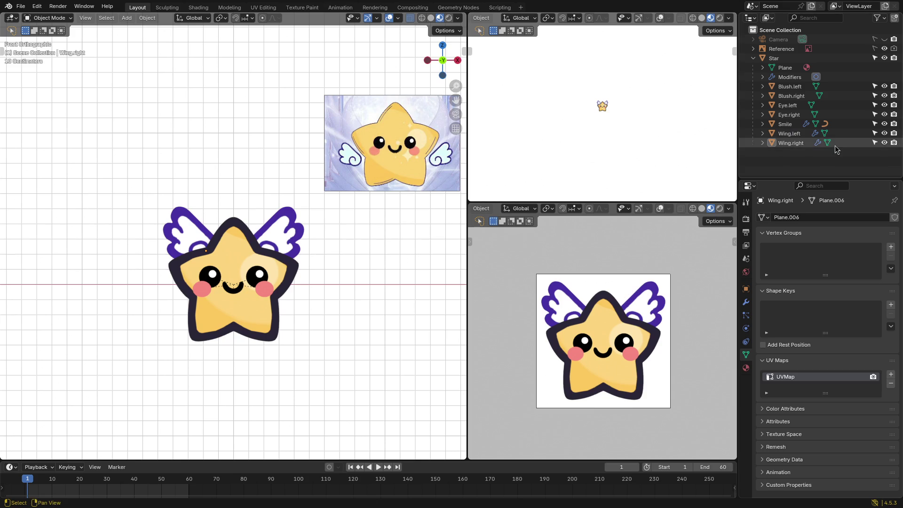
click(248, 241)
key(g)
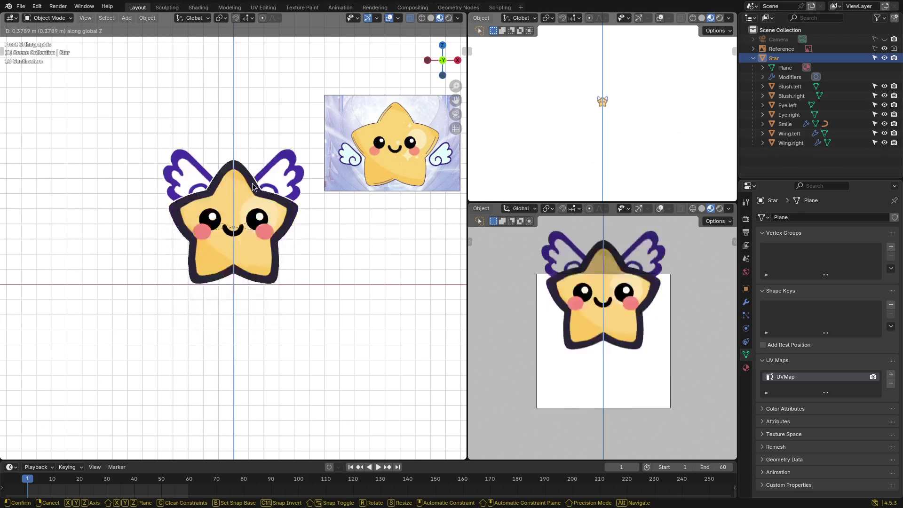
key(Escape)
Step: Try rotating Wing.right and Wing.left, cancelling both rotations
click(292, 226)
click(183, 229)
key(r)
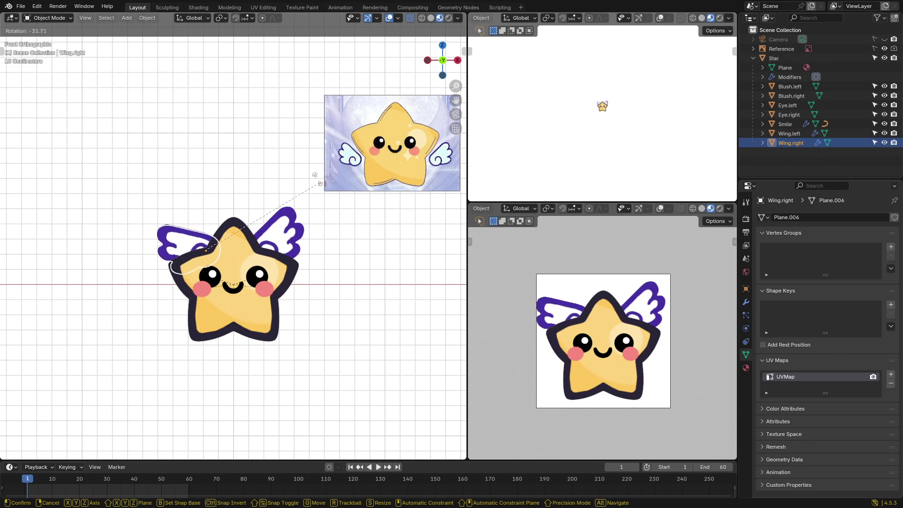
key(Escape)
click(284, 229)
key(r)
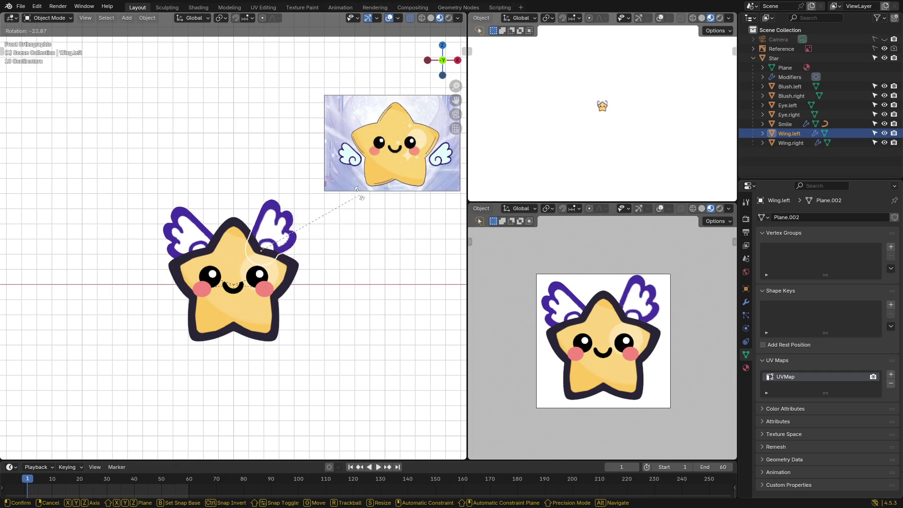
key(Escape)
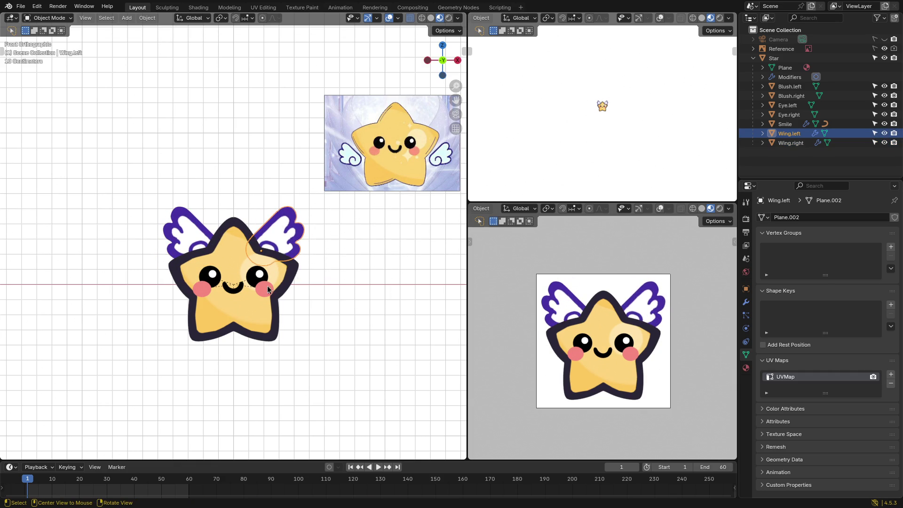
Step: Raise the Star along Z in two moves so it sits above the white plane
click(268, 286)
key(g)
key(z)
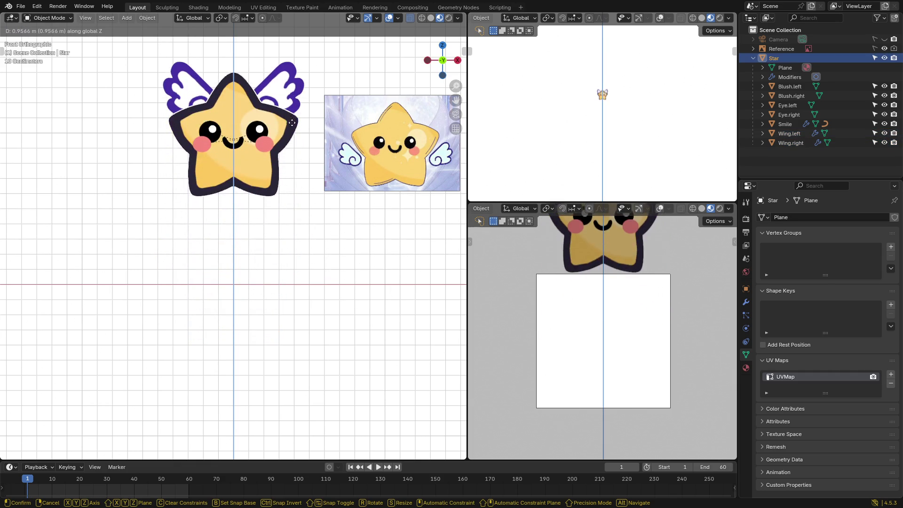
click(323, 155)
scroll(576, 269, down, 3)
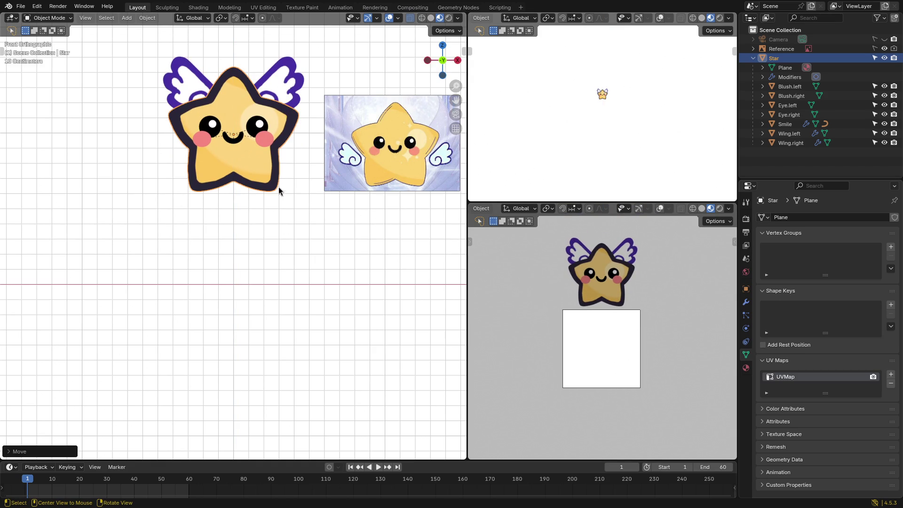
key(g)
key(z)
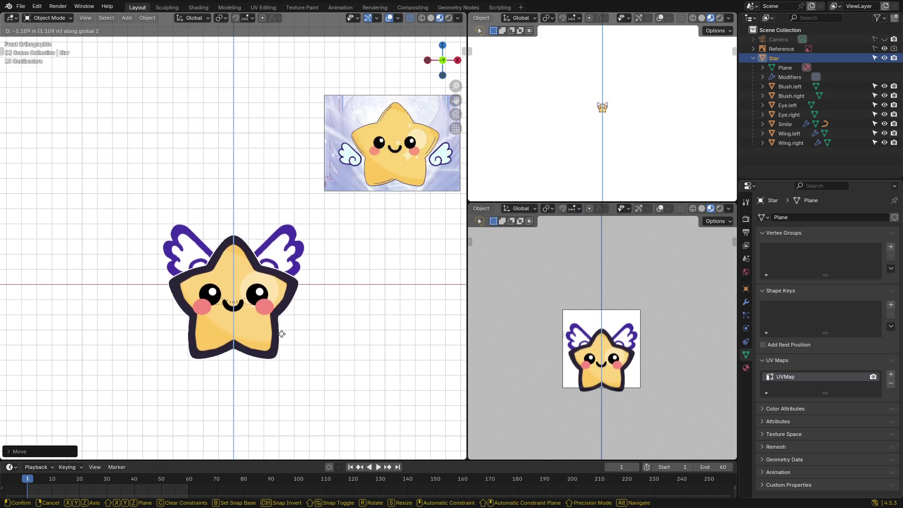
click(260, 168)
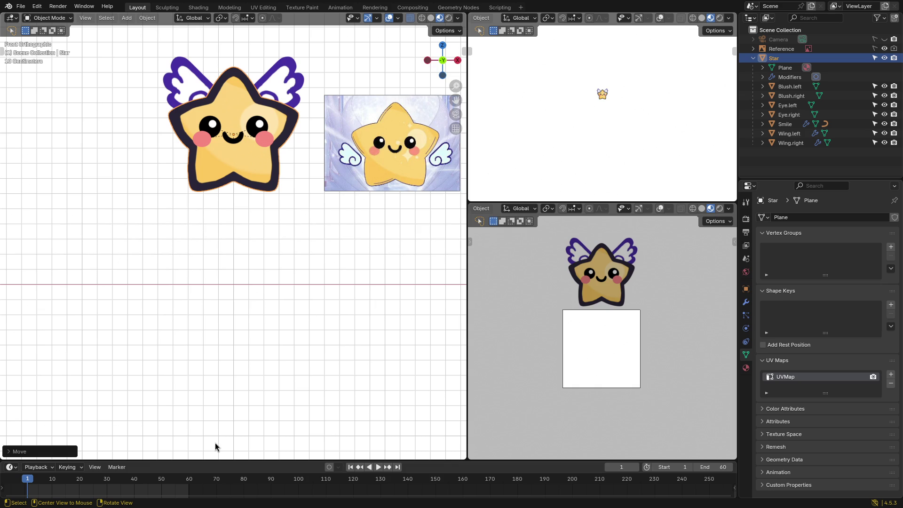
Step: Enlarge the timeline area and cancel a trial vertical move of the Star
drag(196, 459, 200, 440)
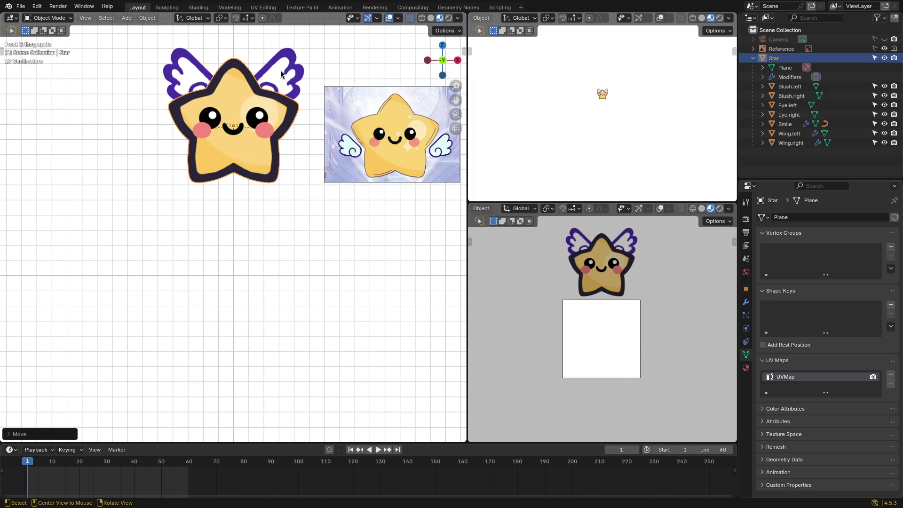
key(g)
key(z)
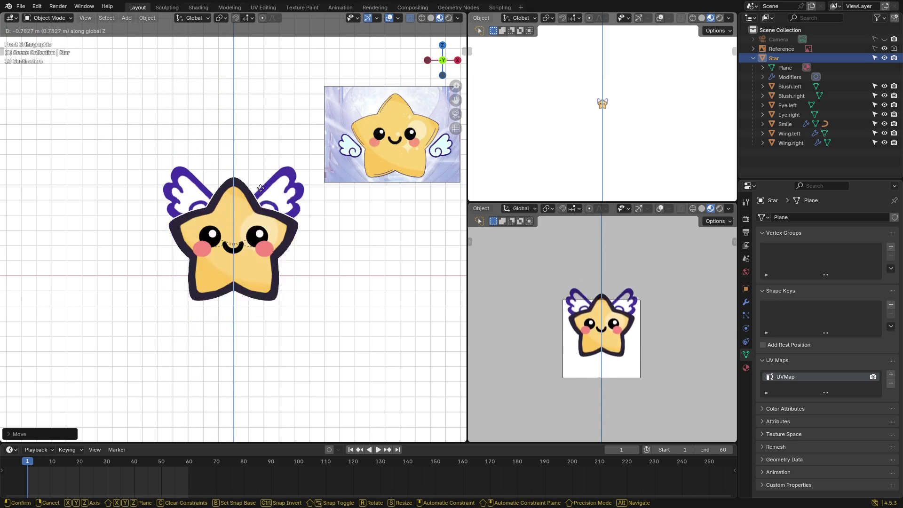
right_click(252, 219)
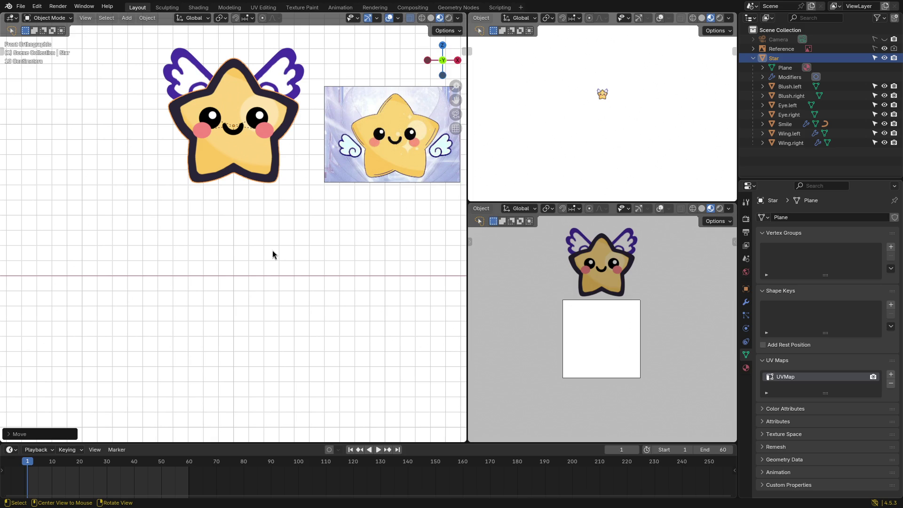
Step: Switch the bottom area to the Dope Sheet's Action Editor mode and create a new action
click(9, 450)
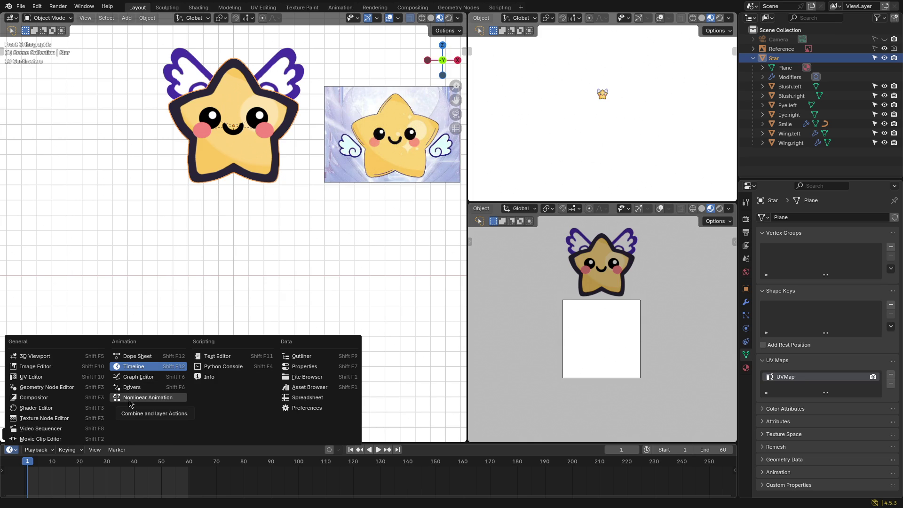
click(139, 357)
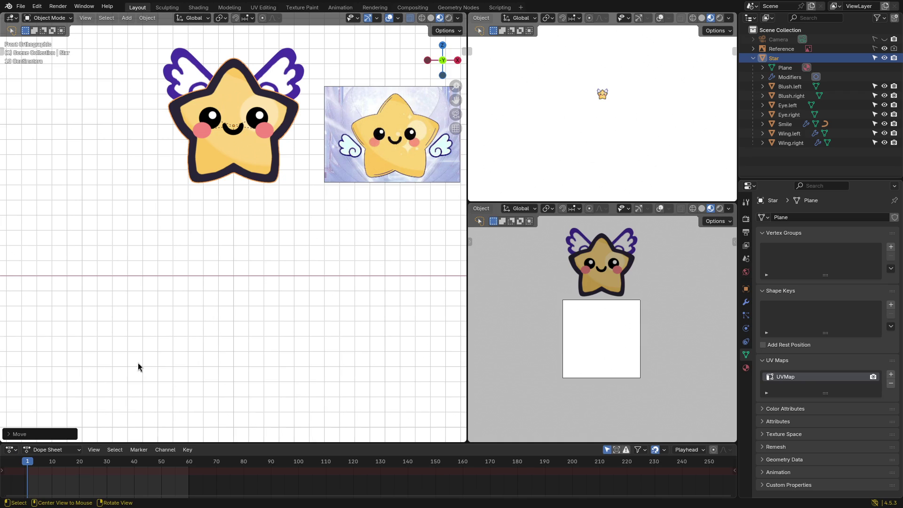
click(34, 451)
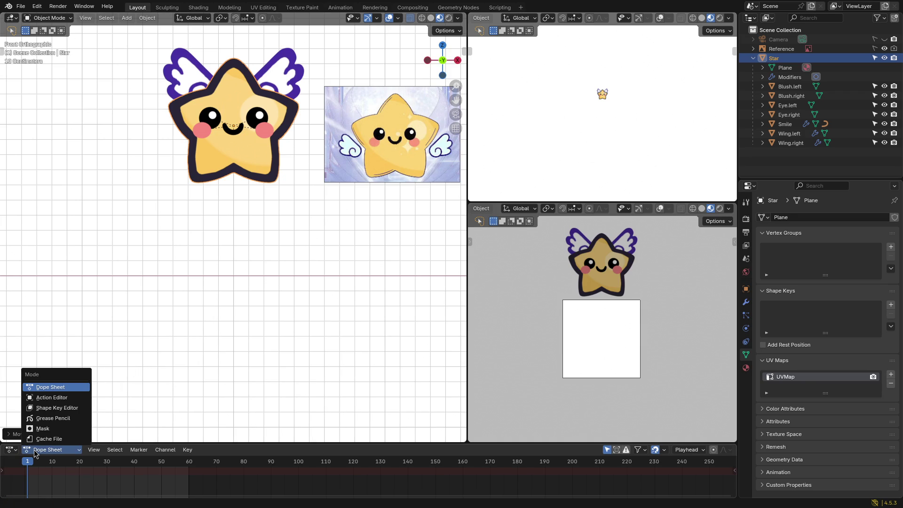
click(56, 398)
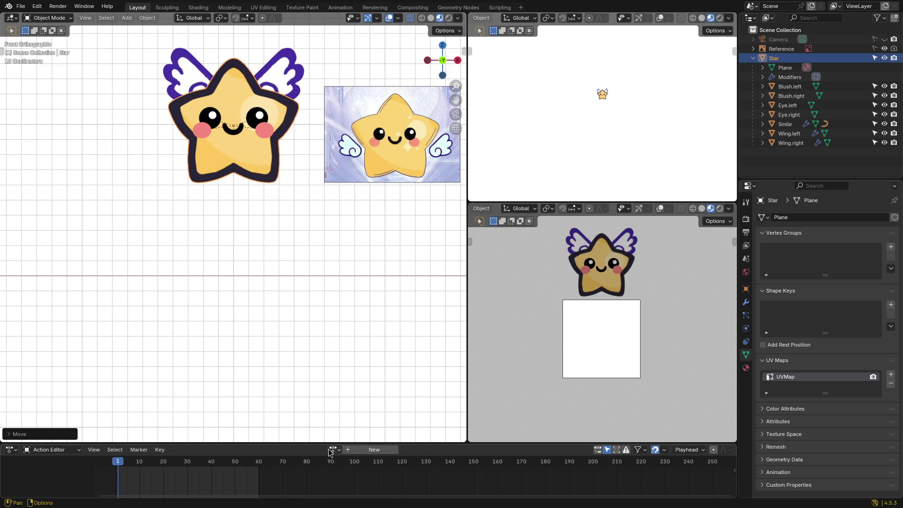
click(362, 450)
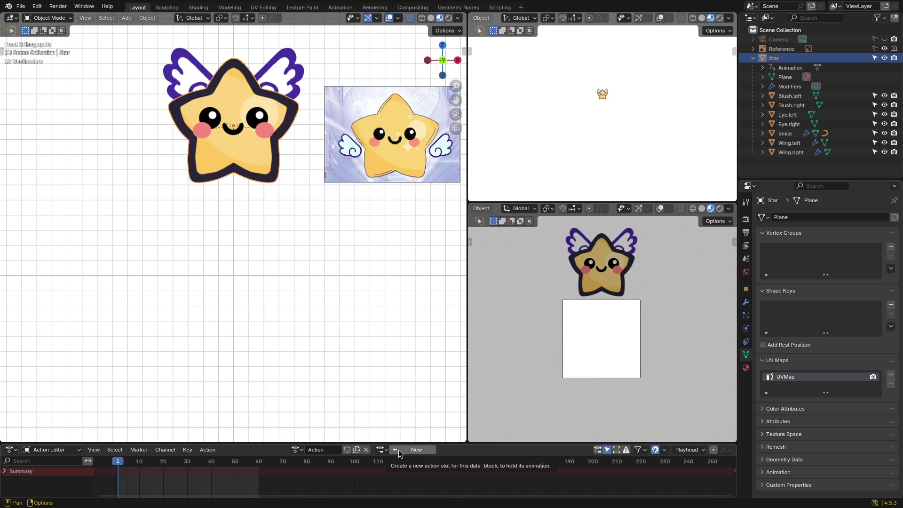
Step: Look through the action commands and add an action slot named Star
click(208, 450)
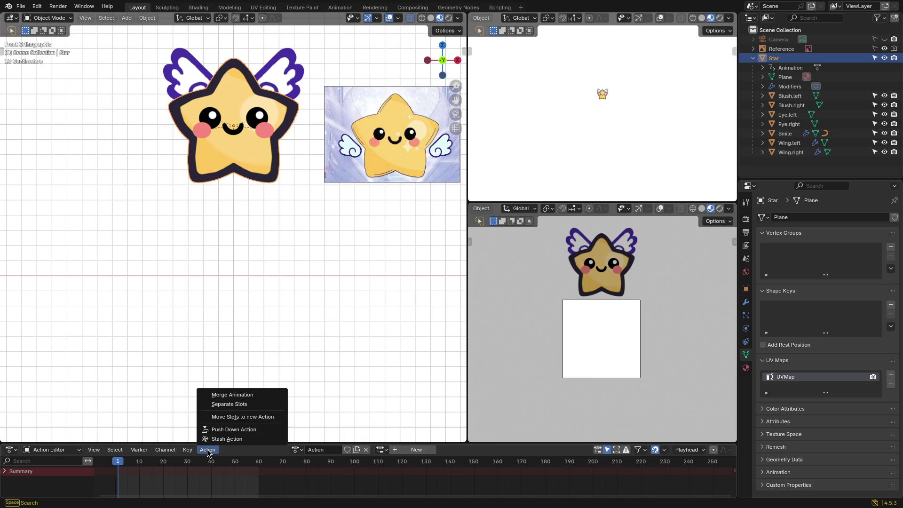
mouse_move(182, 452)
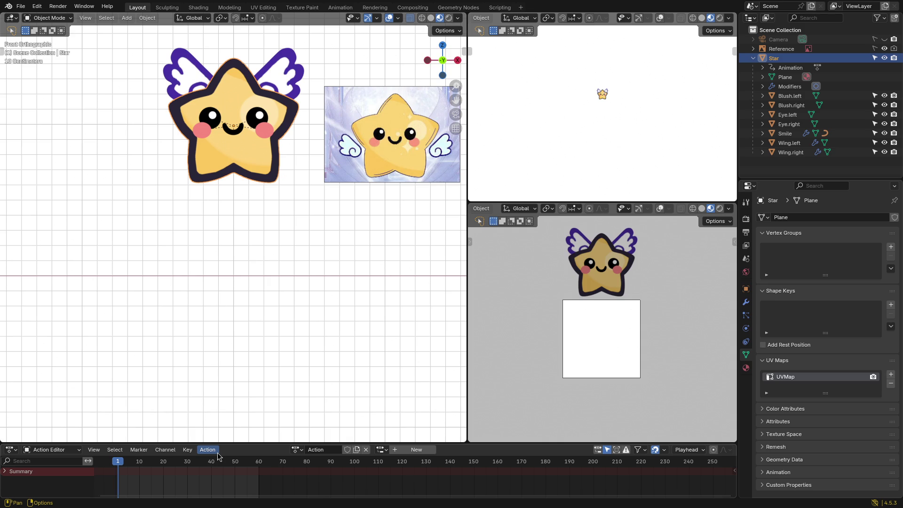
click(396, 451)
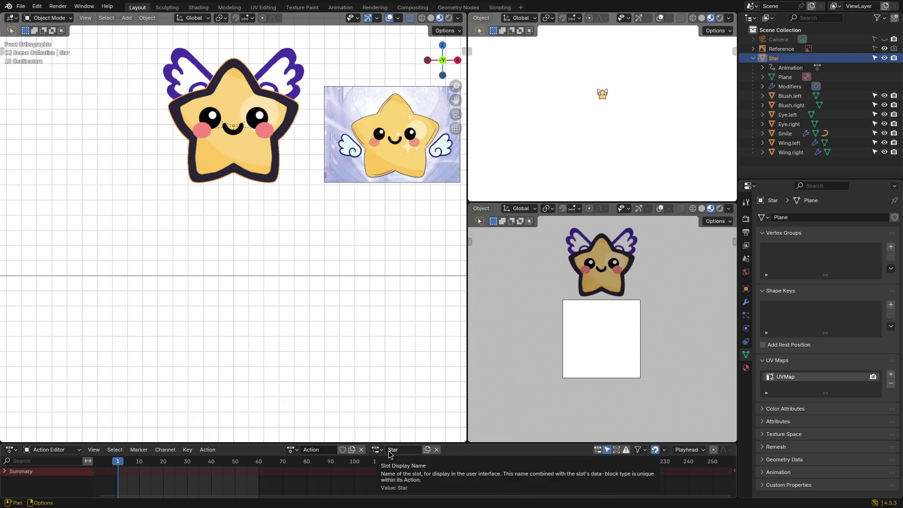
click(377, 450)
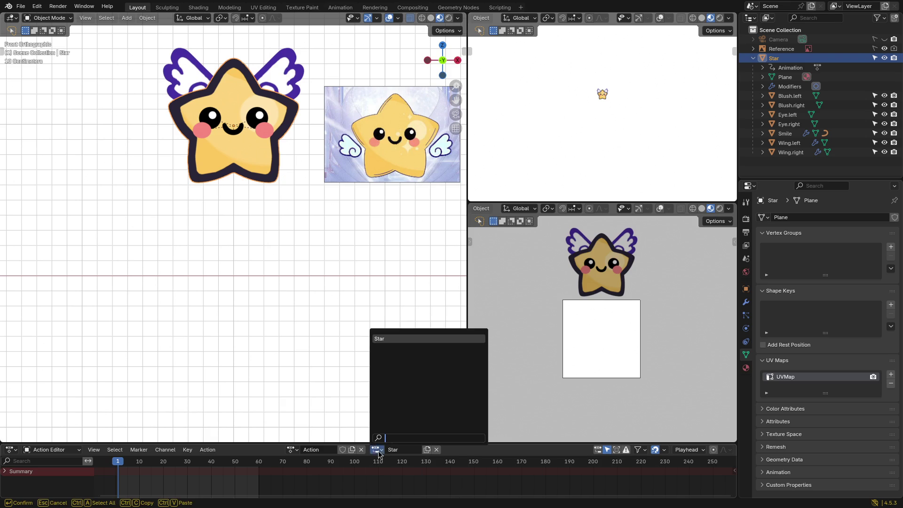
key(Escape)
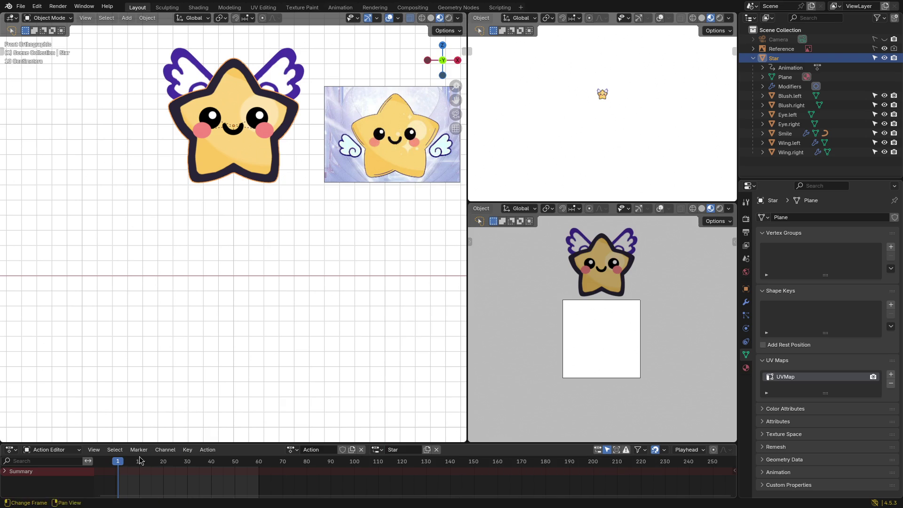
click(11, 449)
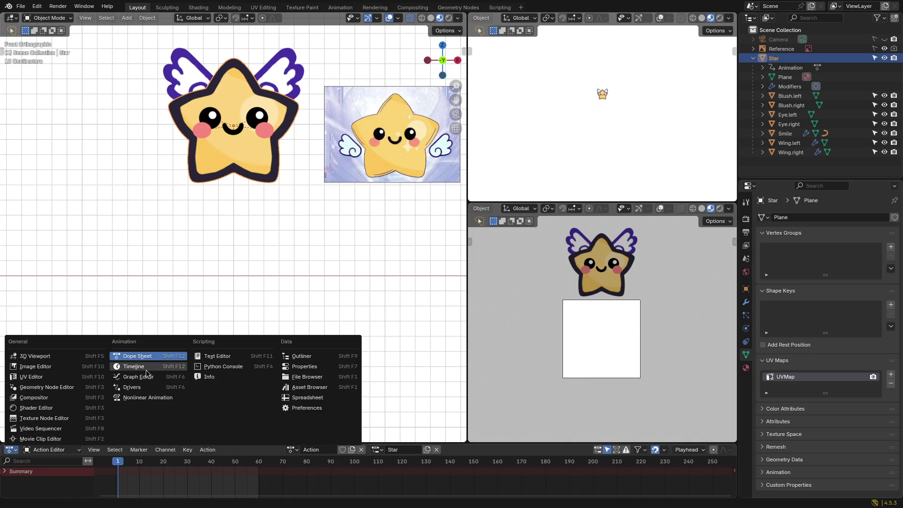
Step: Return the bottom area to a taller Timeline and key the Star's location at frame 1
click(146, 369)
drag(115, 444, 114, 424)
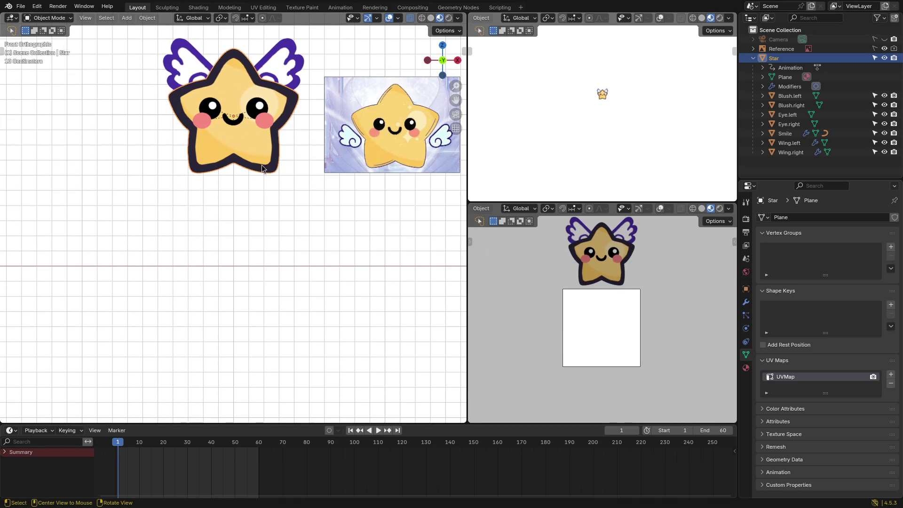
key(g)
key(z)
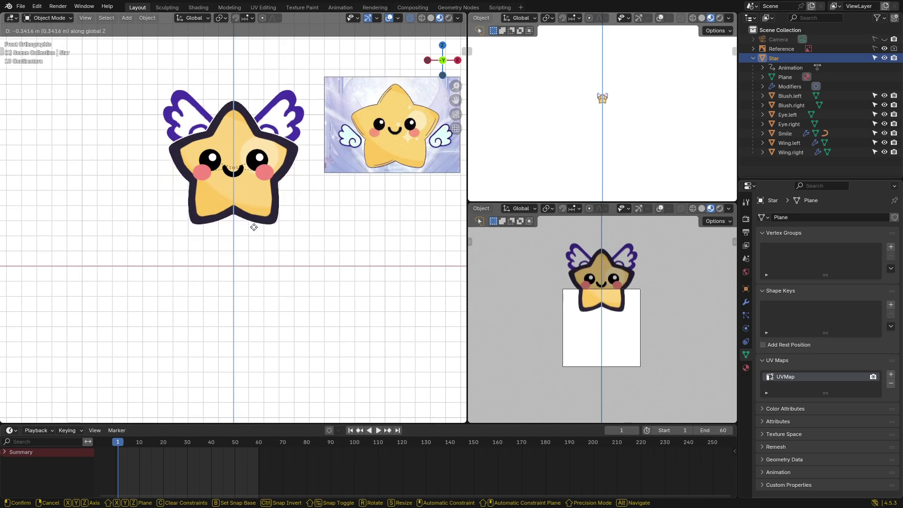
right_click(257, 158)
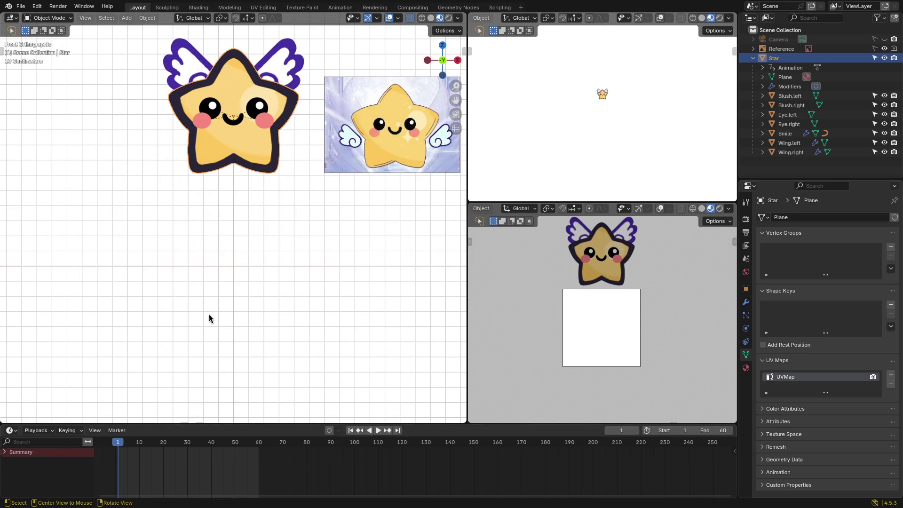
key(k)
key(Escape)
key(k)
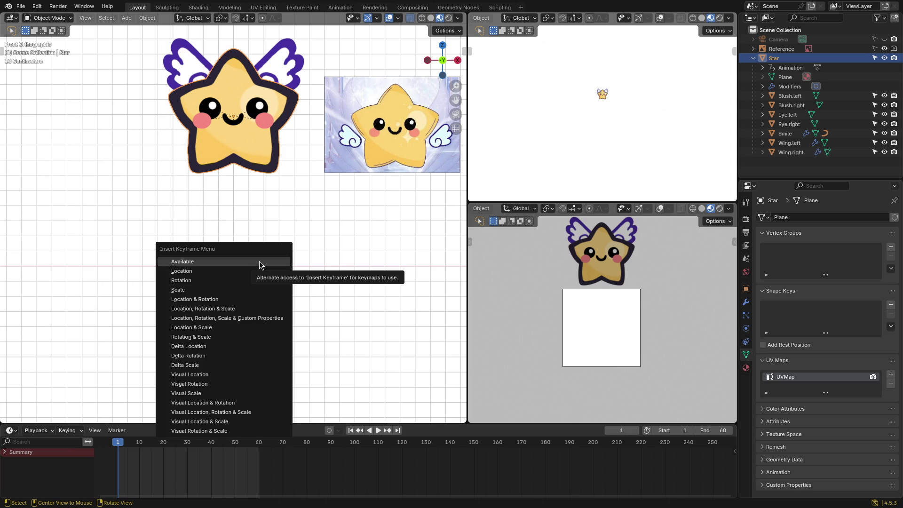
click(240, 271)
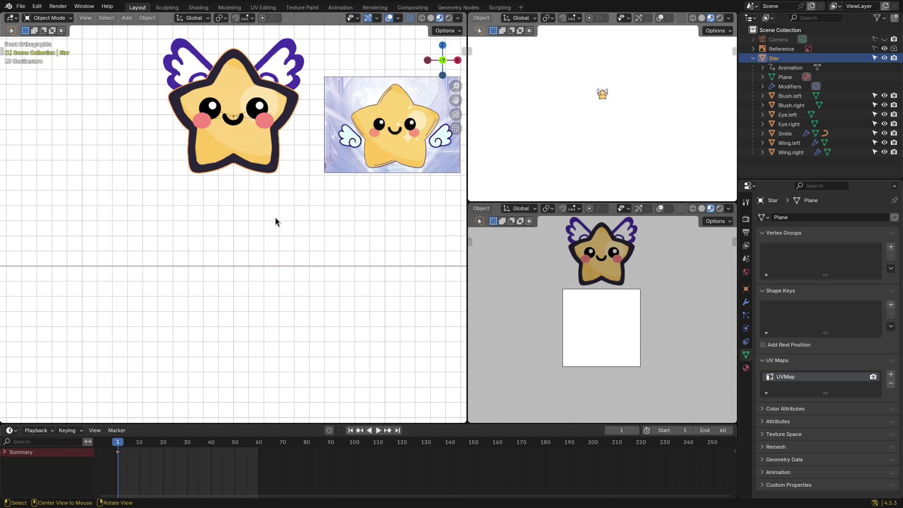
Step: At frame 30, lower the Star along Z, key its location, and scrub to preview
mouse_move(112, 454)
mouse_down()
mouse_move(233, 450)
mouse_move(187, 449)
mouse_up()
key(g)
key(z)
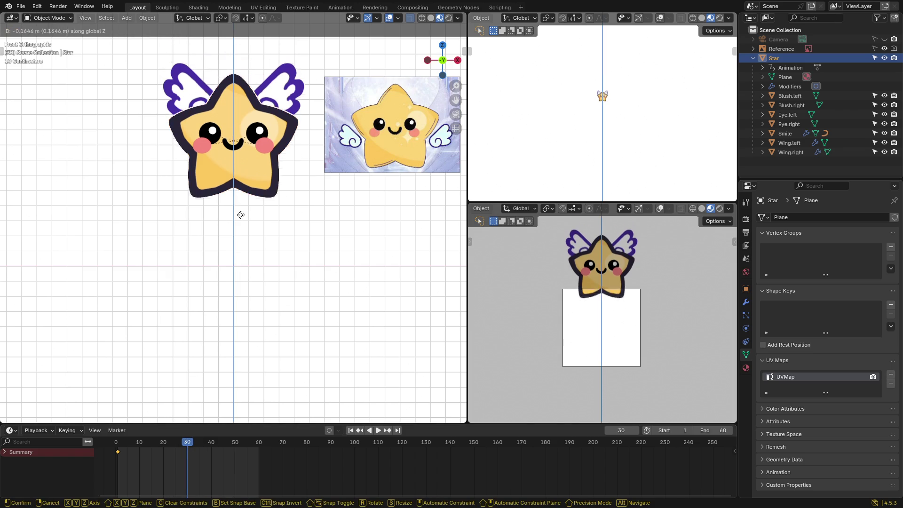
click(227, 328)
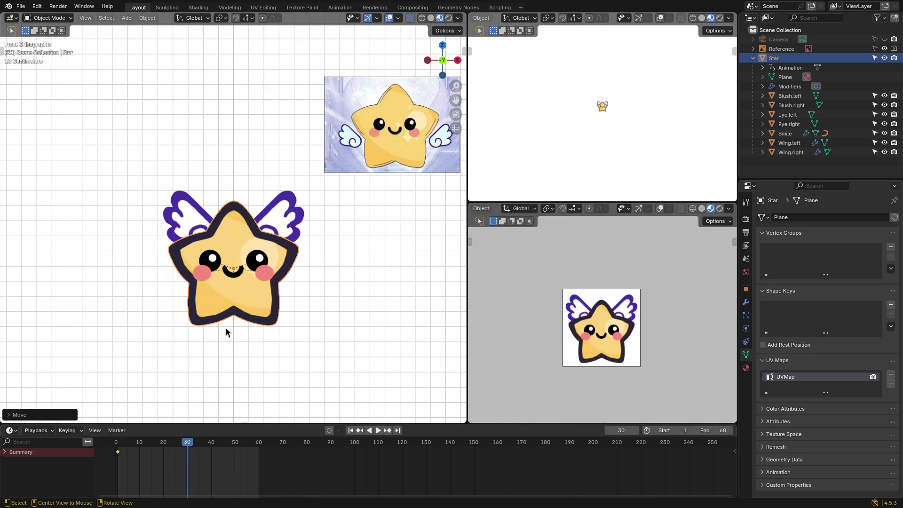
key(k)
click(275, 317)
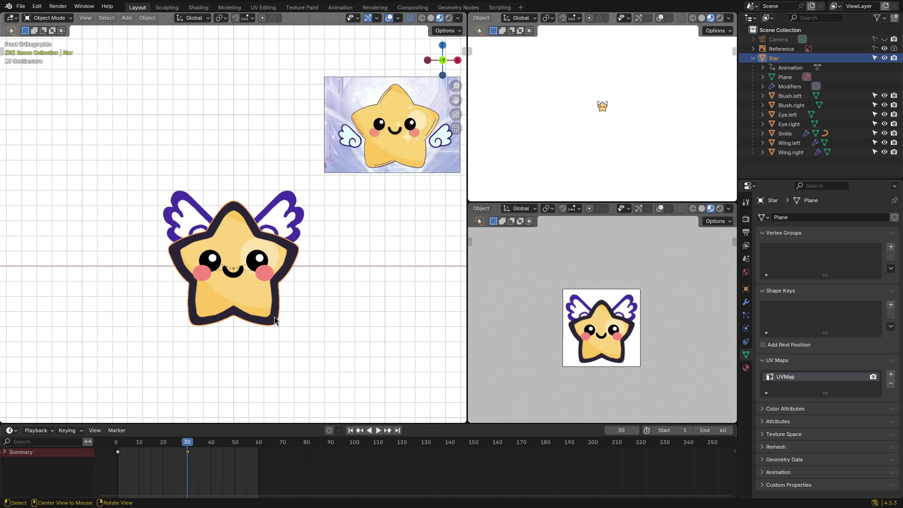
mouse_move(182, 438)
mouse_down()
mouse_move(187, 444)
mouse_move(118, 447)
mouse_move(185, 447)
mouse_move(118, 452)
mouse_move(187, 452)
mouse_move(121, 450)
mouse_move(170, 450)
mouse_up()
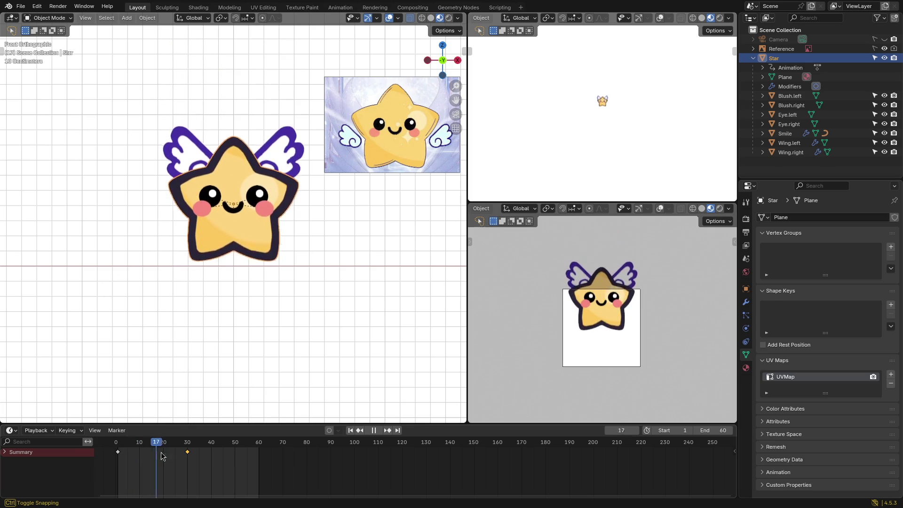
Step: Play the drop animation, stop at frame 1, and switch the bottom area to the Action Editor
drag(190, 455, 187, 454)
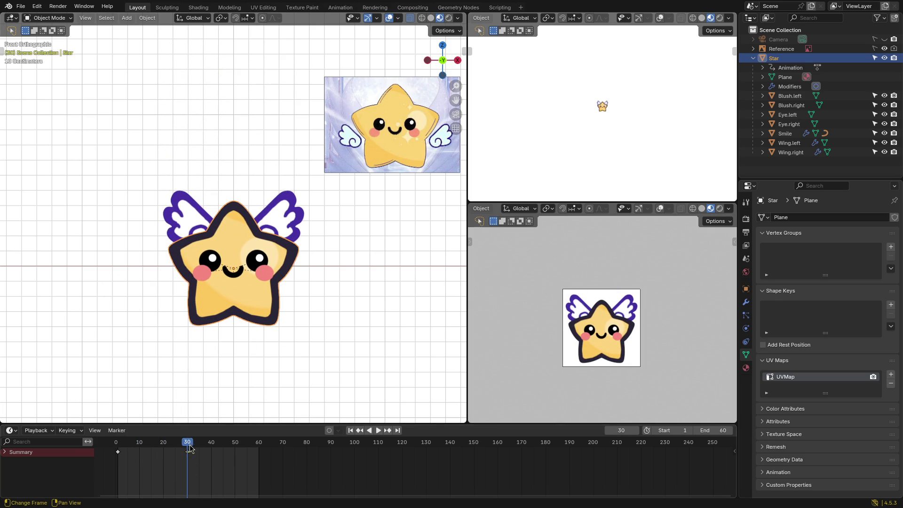
key(space)
drag(188, 447, 118, 446)
key(space)
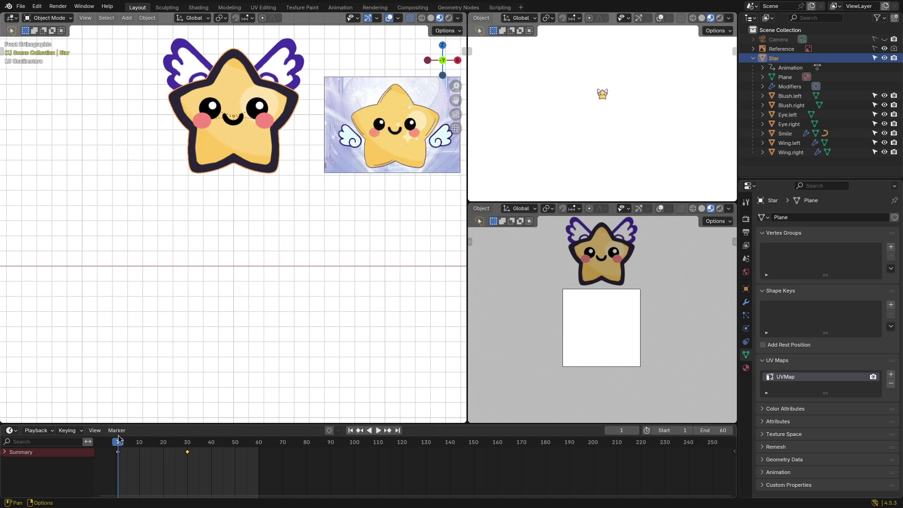
click(10, 431)
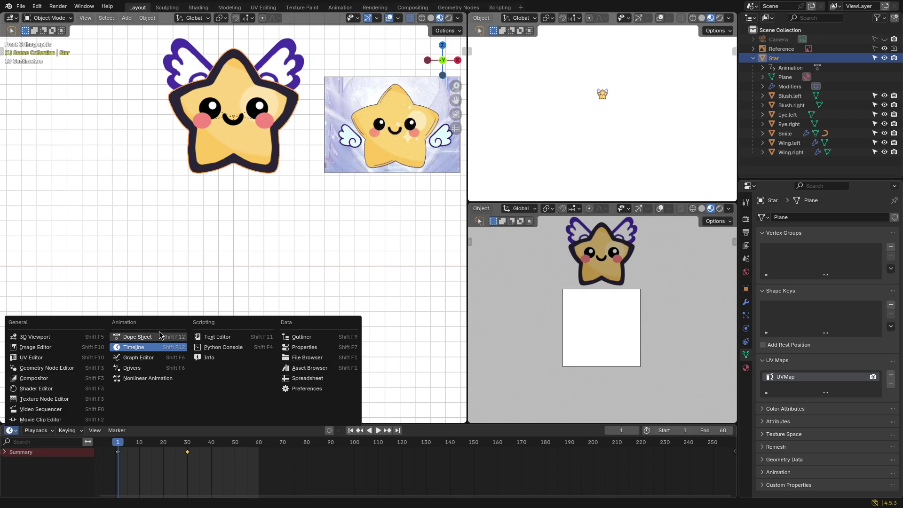
click(155, 337)
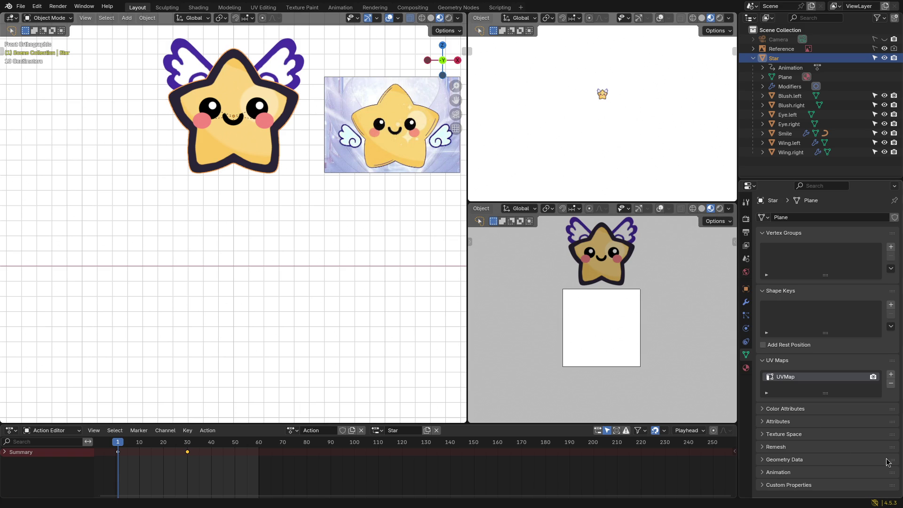
click(285, 308)
drag(118, 440, 182, 447)
key(i)
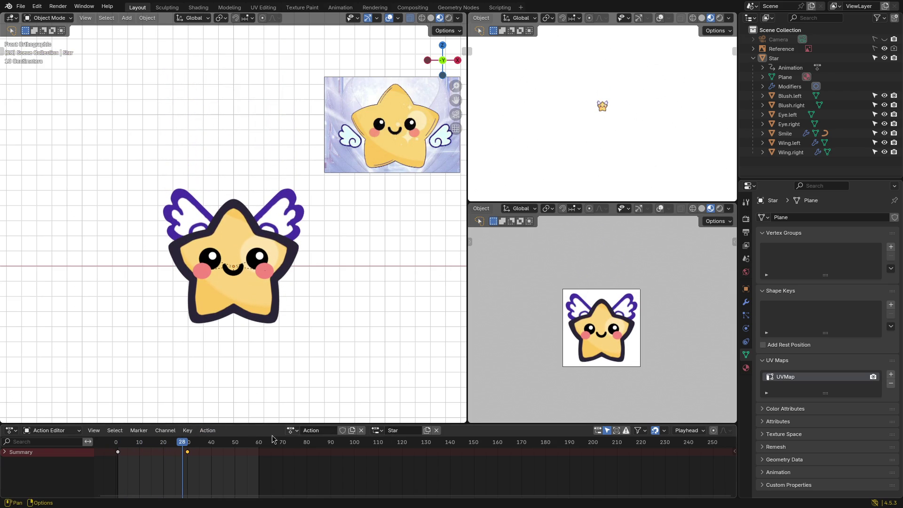
click(213, 434)
click(165, 431)
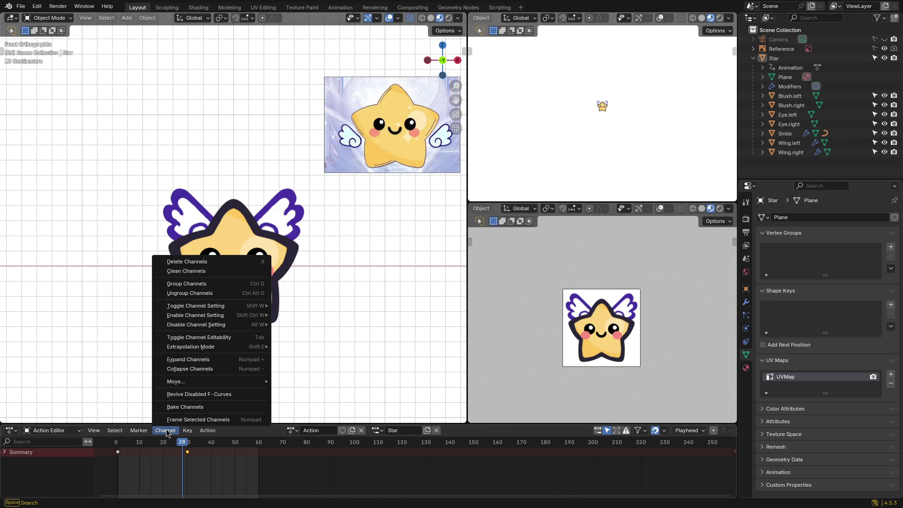
mouse_move(192, 433)
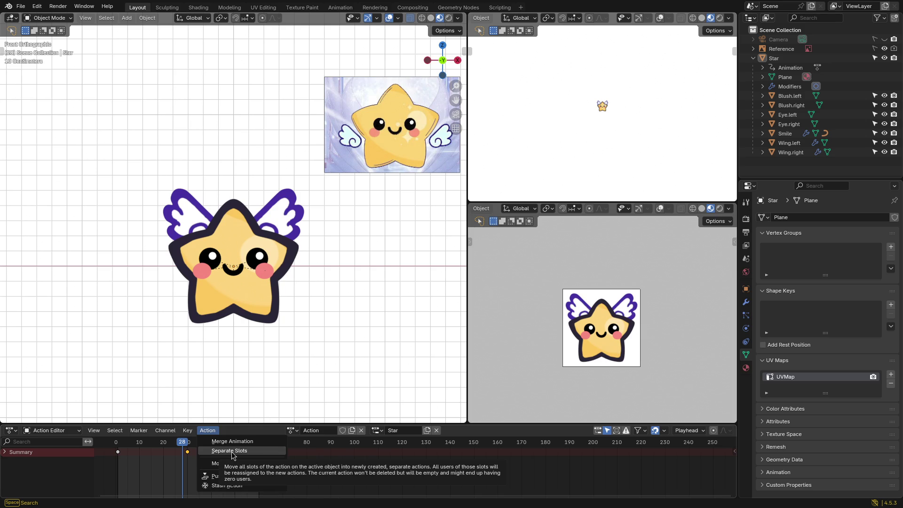
click(188, 431)
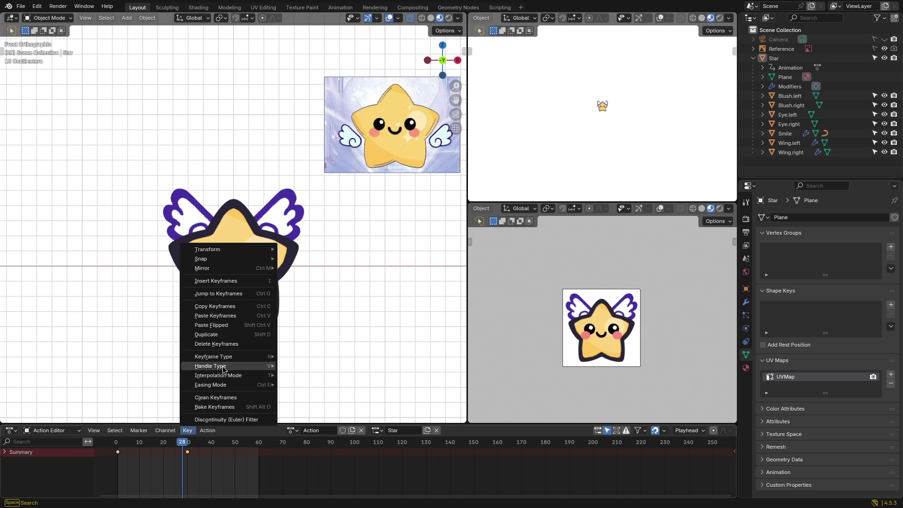
mouse_move(224, 368)
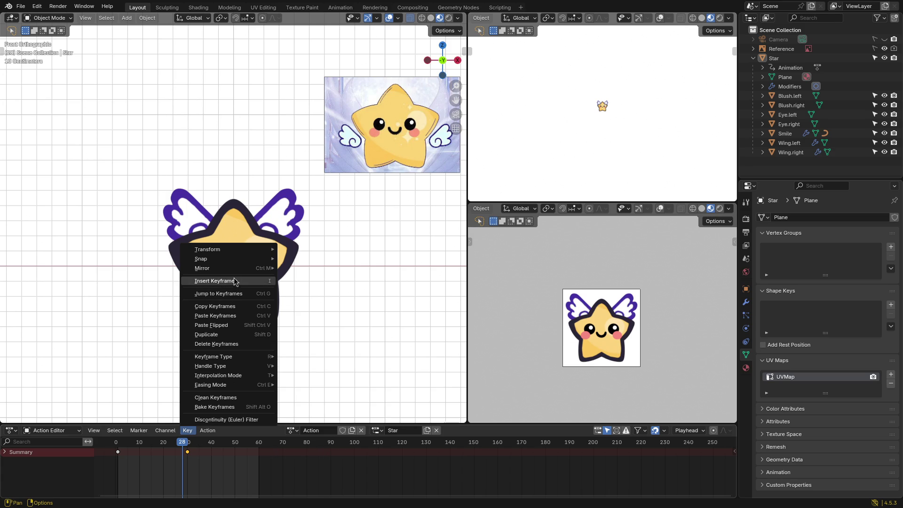
mouse_move(230, 260)
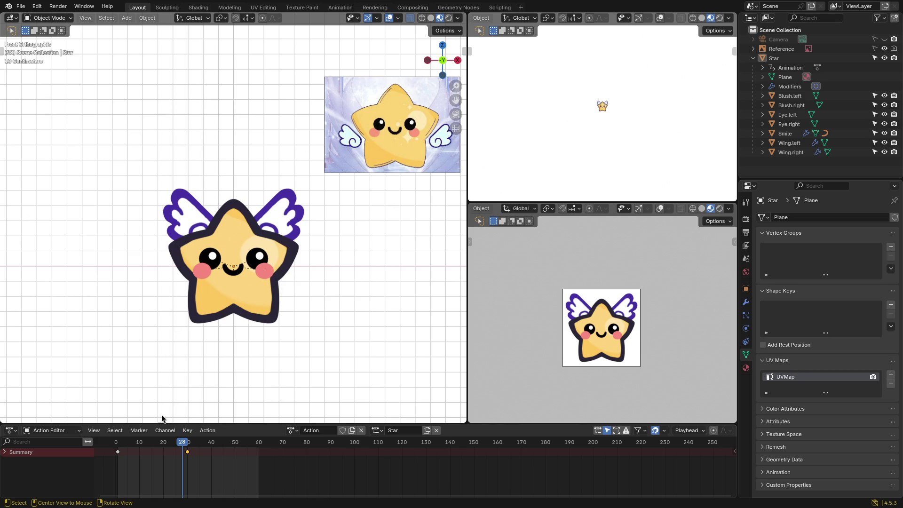
click(100, 431)
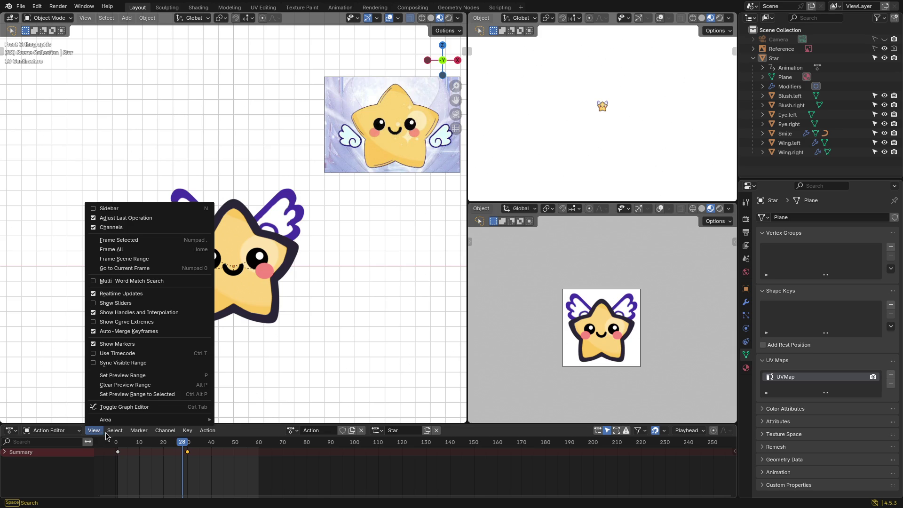
mouse_move(114, 434)
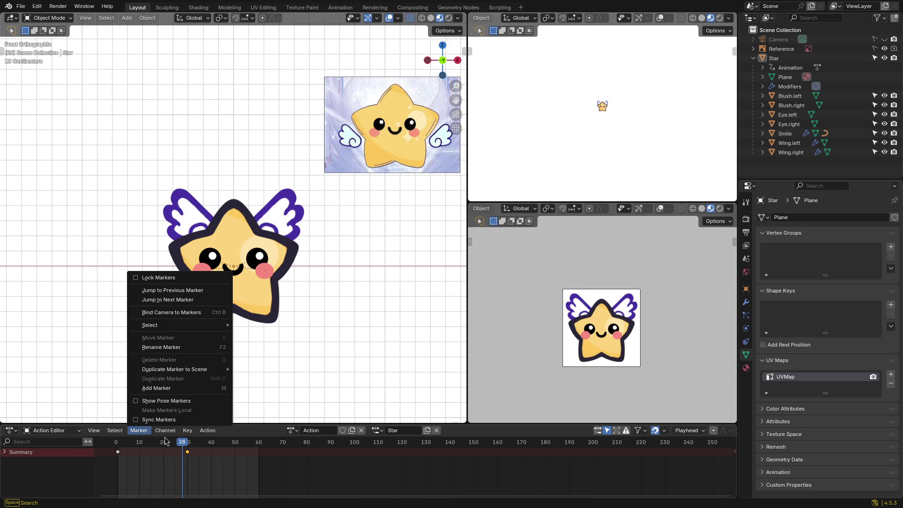
mouse_move(170, 433)
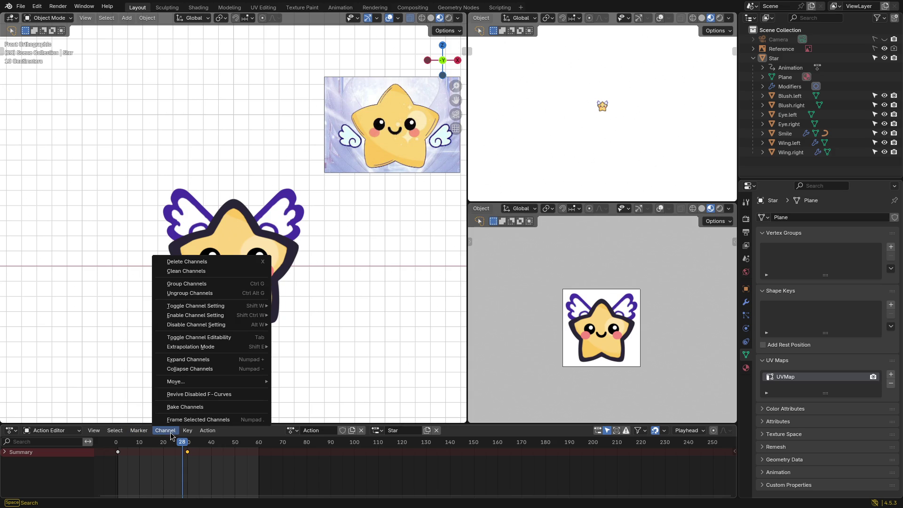
mouse_move(205, 349)
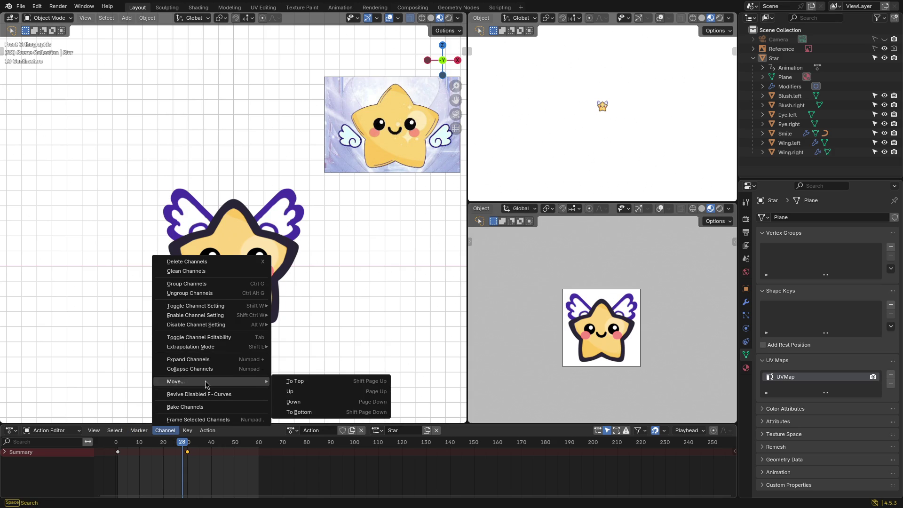
click(187, 433)
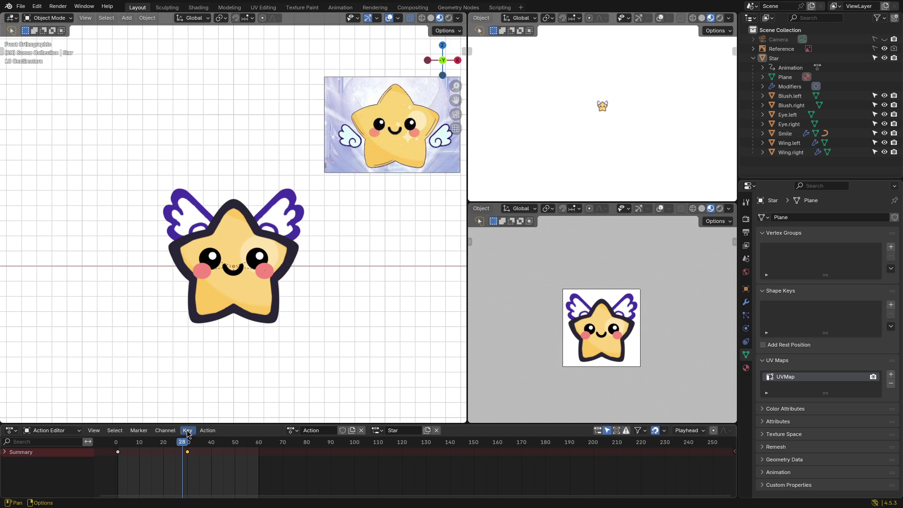
click(188, 434)
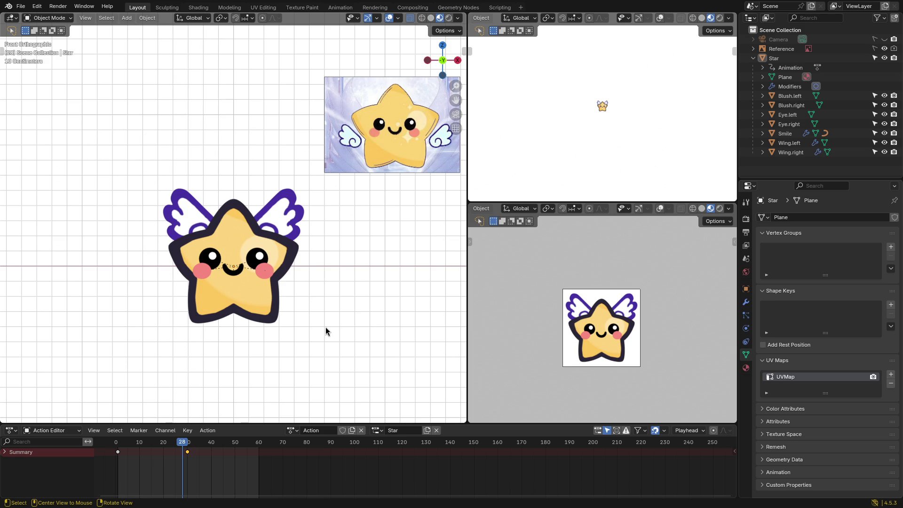
Step: Orbit the star, return to Front orthographic view, and move the playhead to frame 30
mouse_move(216, 290)
middle_down()
mouse_move(272, 298)
mouse_move(334, 289)
mouse_move(157, 284)
mouse_move(333, 293)
mouse_move(217, 289)
middle_up()
key(grave)
click(149, 235)
click(211, 430)
drag(182, 445, 187, 447)
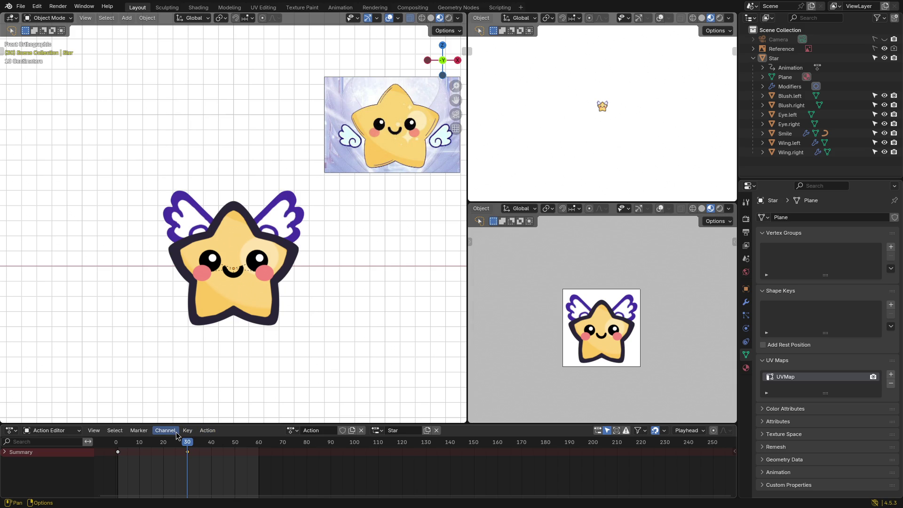
Step: Try Move Slots to new Action for the Star slot, then expand Summary to list Object Transforms
click(208, 435)
click(376, 431)
click(394, 430)
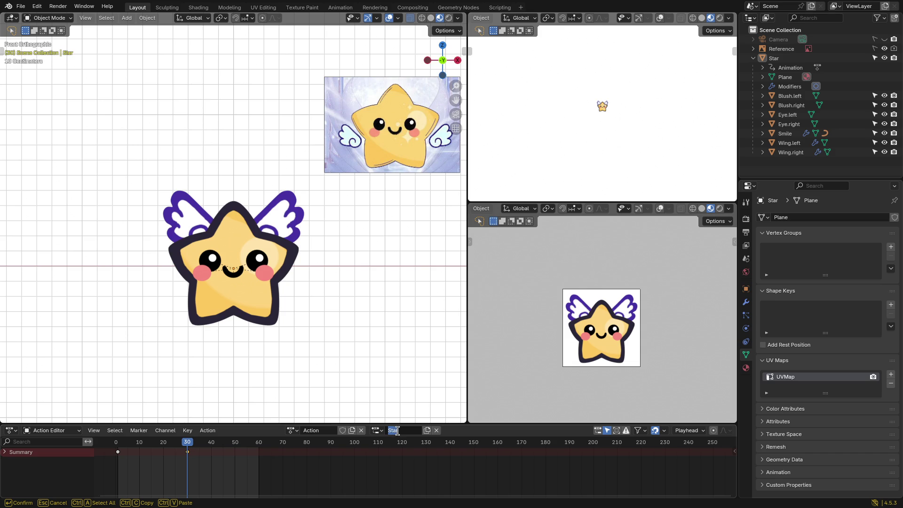
click(295, 431)
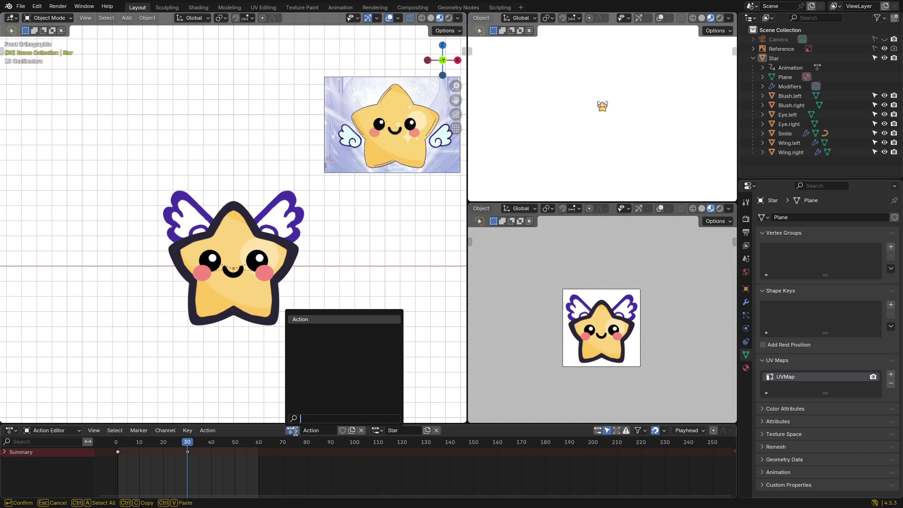
click(207, 431)
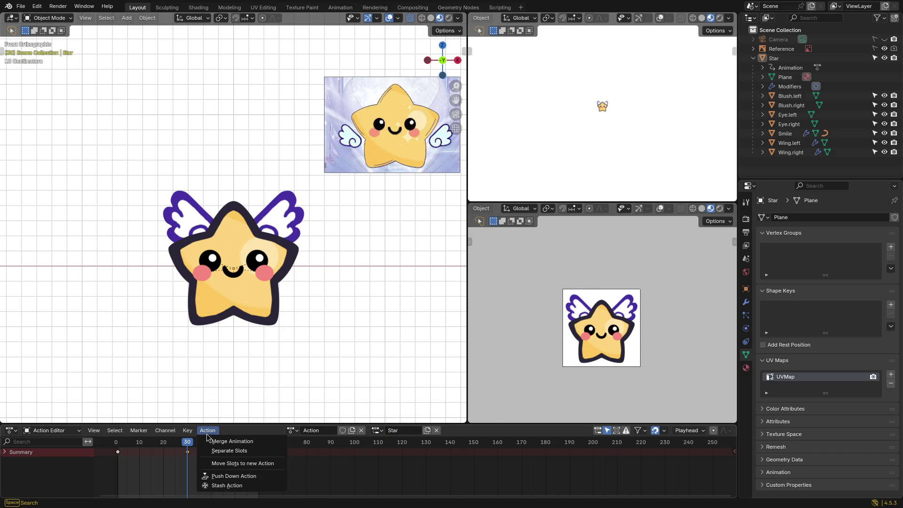
mouse_move(187, 434)
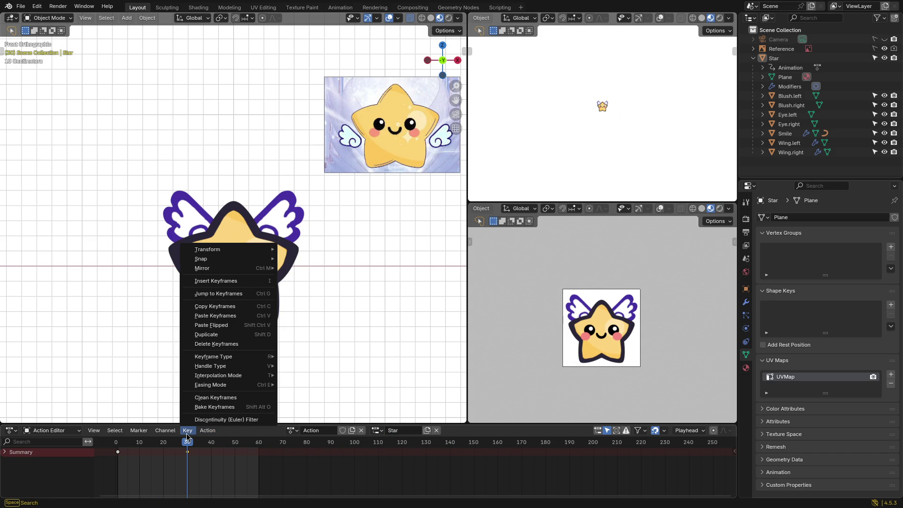
mouse_move(96, 433)
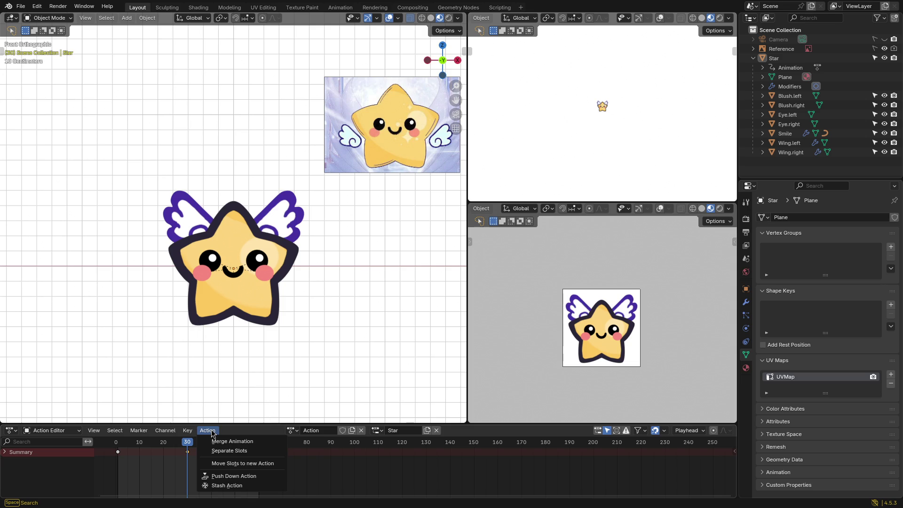
click(239, 462)
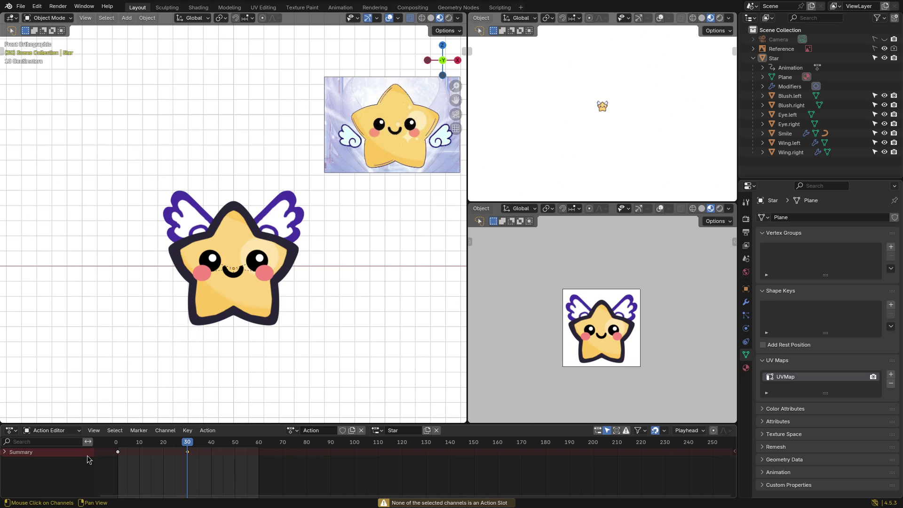
click(5, 453)
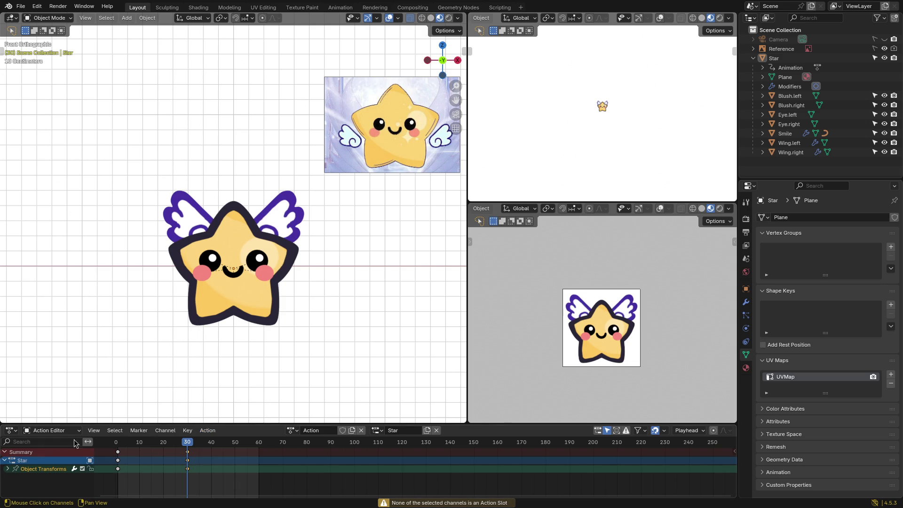
Step: Make the Action Editor taller and expand Object Transforms into X, Y and Z Location channels
drag(141, 425, 154, 288)
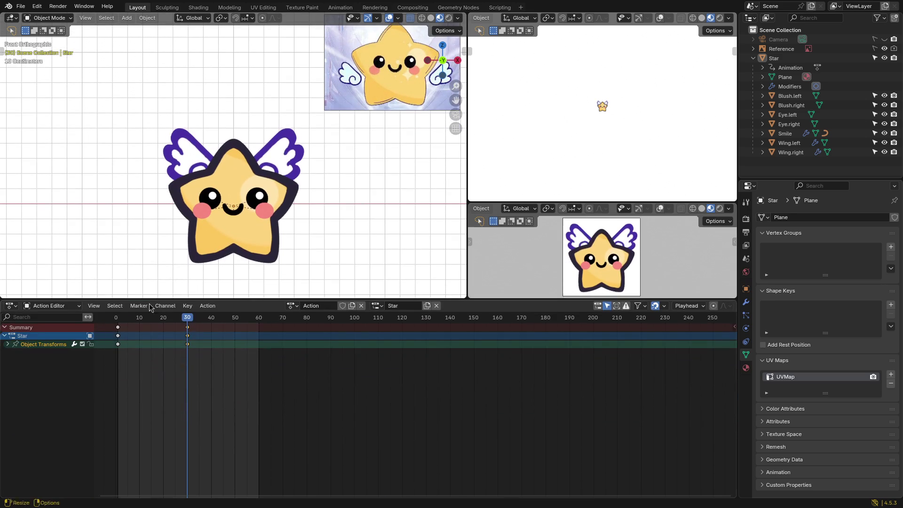
click(16, 344)
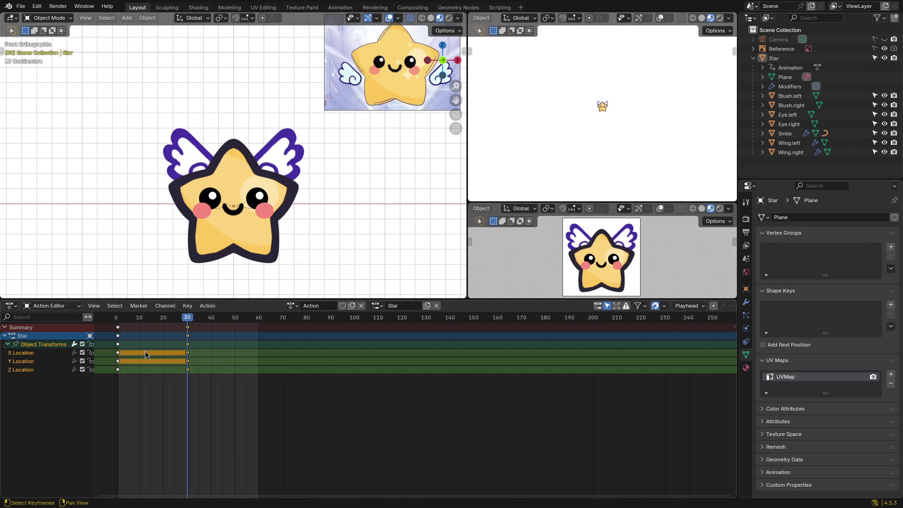
click(213, 306)
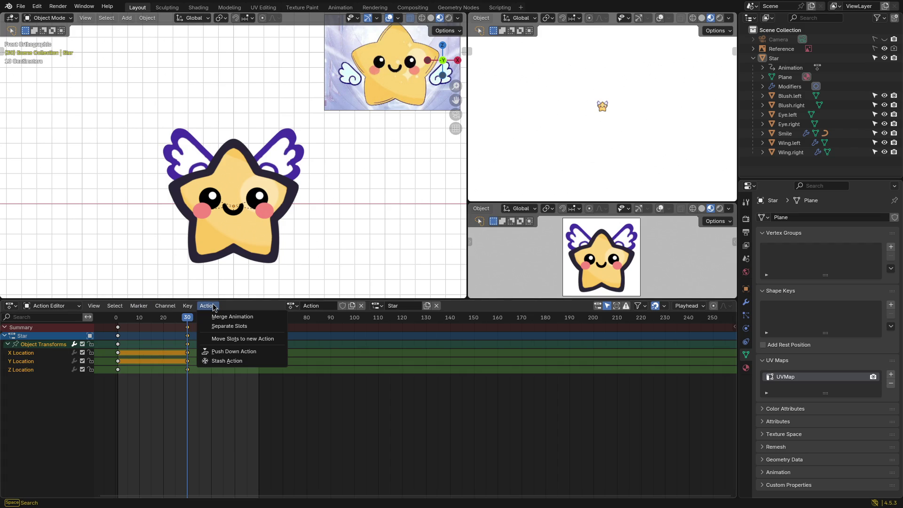
click(229, 339)
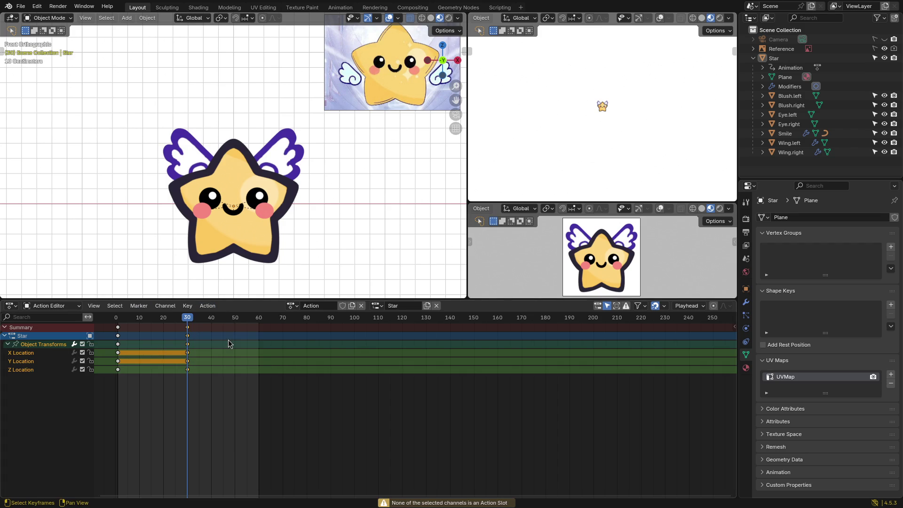
click(224, 352)
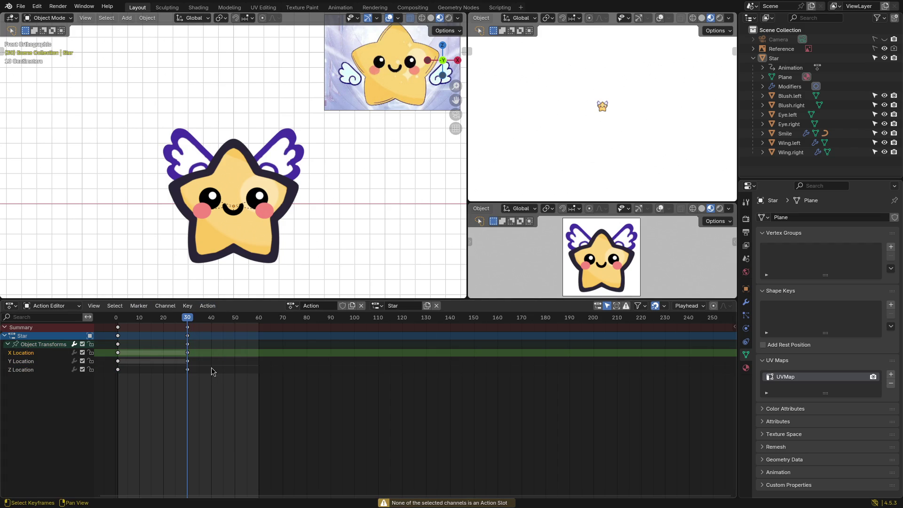
click(134, 337)
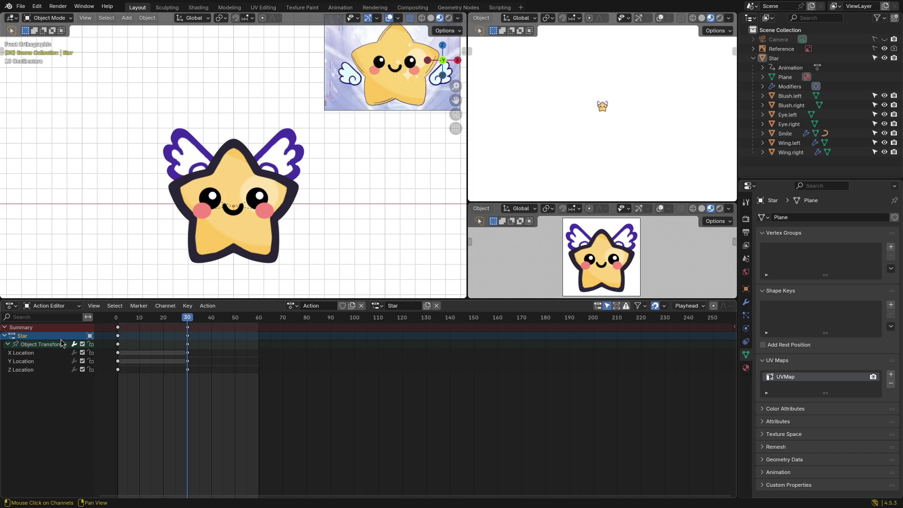
click(212, 307)
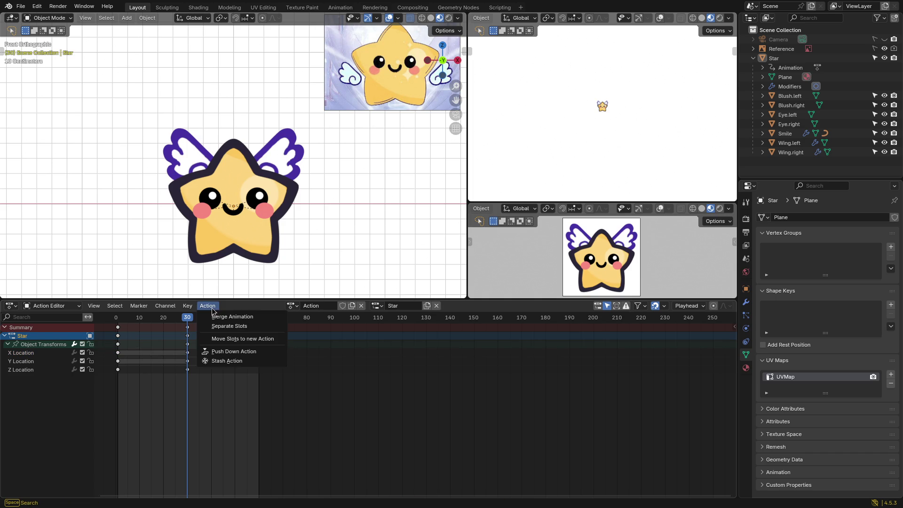
Step: Move the Star's location keys into a new action StarAction, then switch back to the empty Action
click(214, 335)
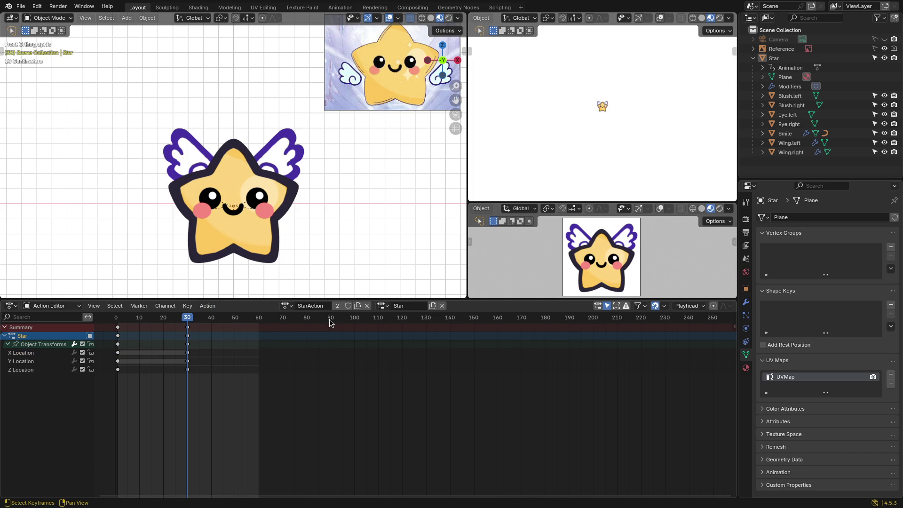
click(286, 307)
click(295, 320)
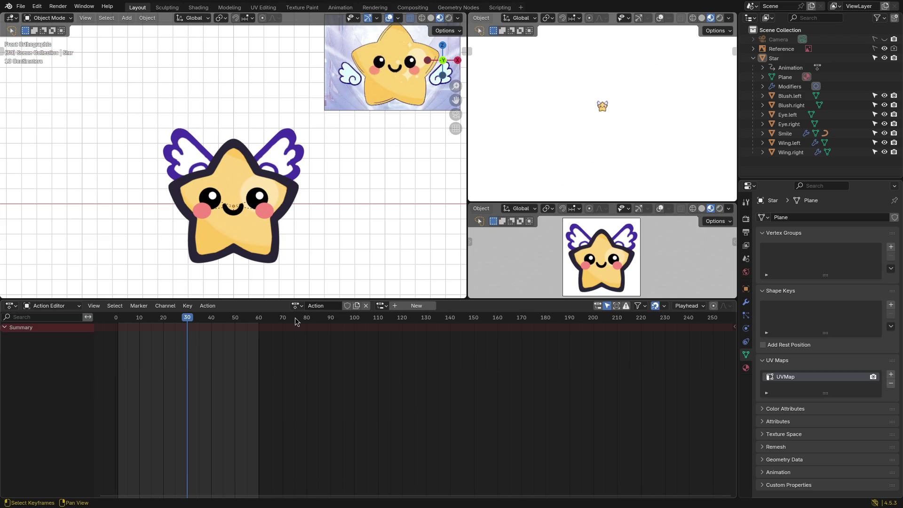
click(297, 306)
click(304, 327)
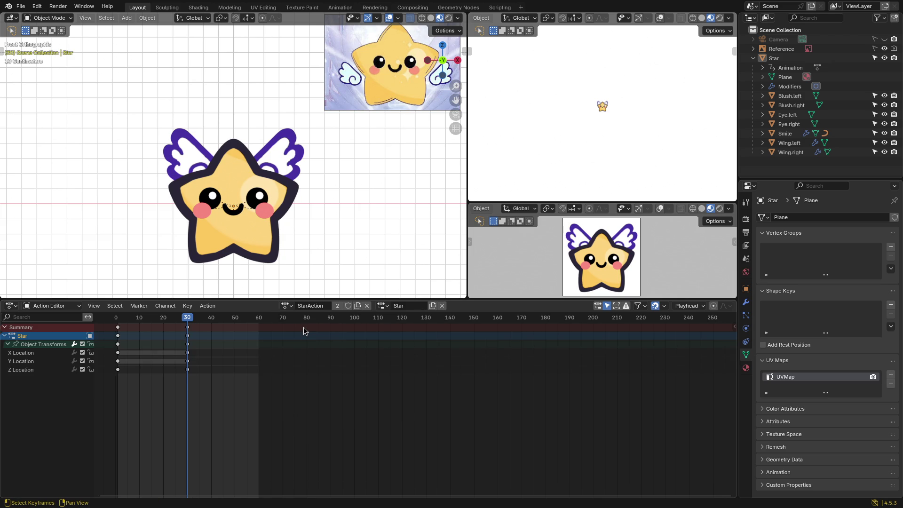
click(287, 306)
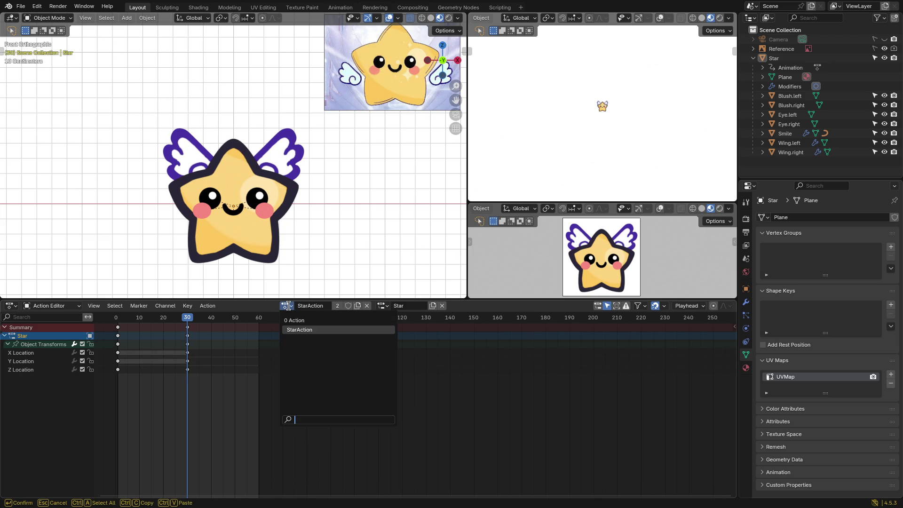
click(287, 306)
click(289, 309)
click(293, 318)
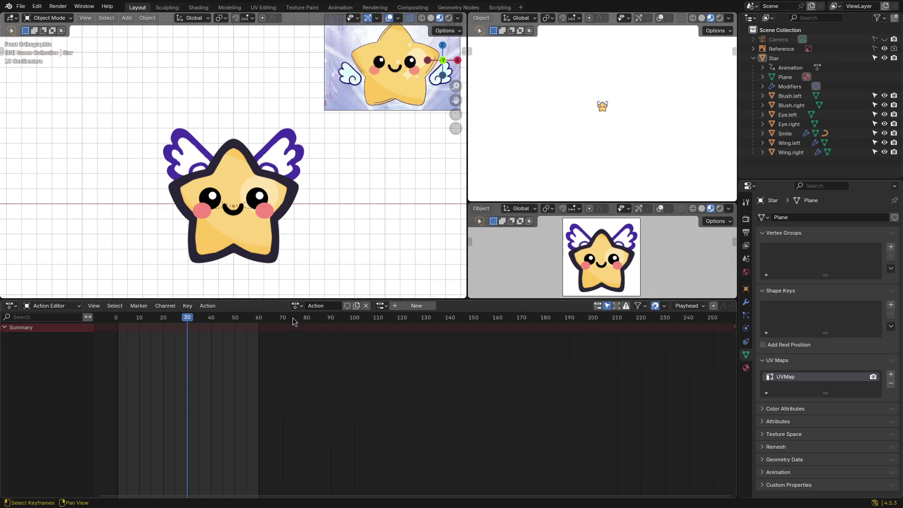
Step: Return the playhead to frame 1 and switch the editor to Dope Sheet mode
drag(186, 320, 117, 321)
click(55, 307)
click(52, 324)
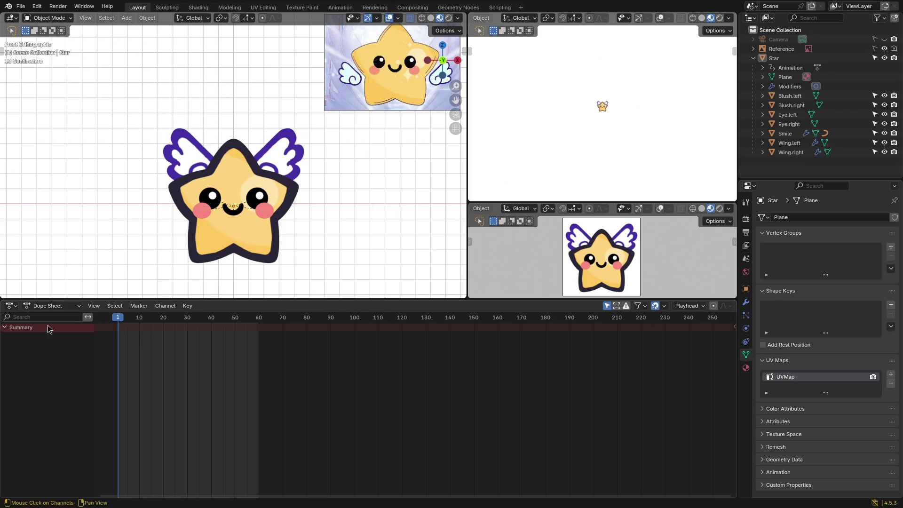
click(82, 310)
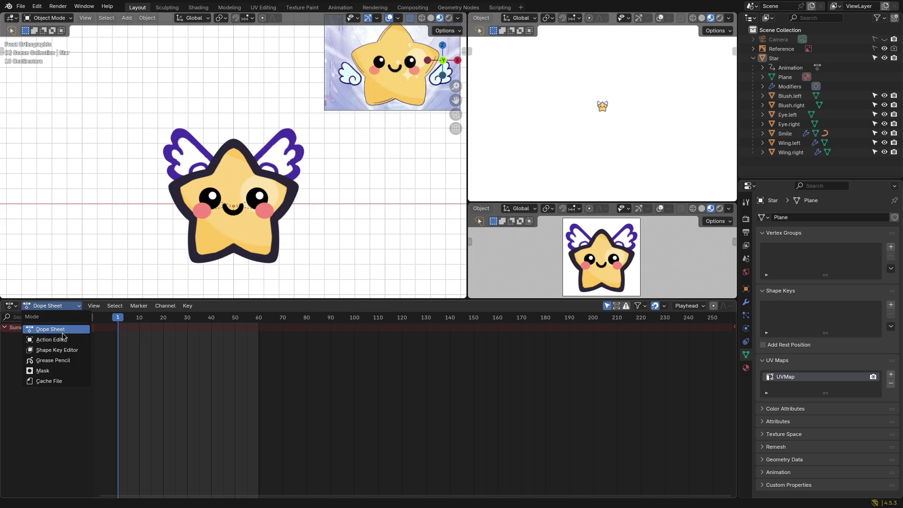
Step: Change the bottom editor to a Timeline and stop playback at frame 1
click(17, 313)
click(18, 310)
click(143, 342)
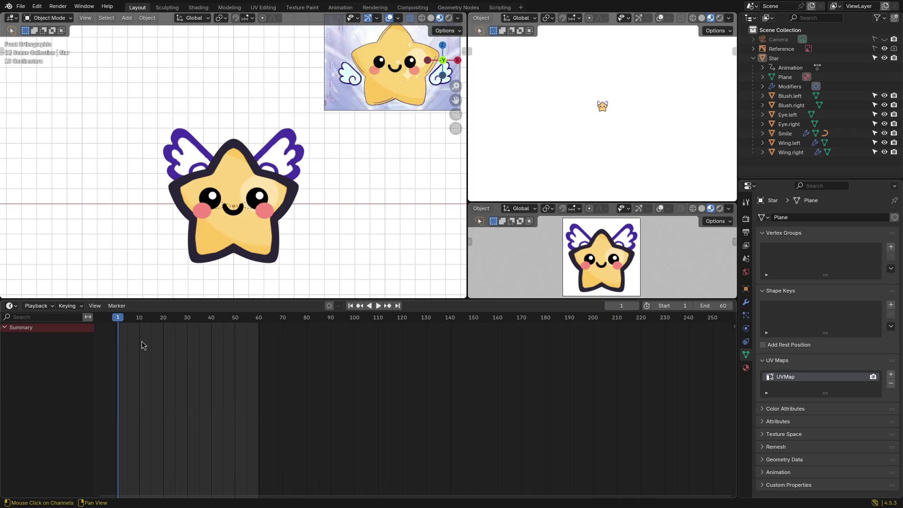
mouse_move(118, 320)
mouse_down()
mouse_move(190, 322)
mouse_move(120, 321)
mouse_up()
key(Escape)
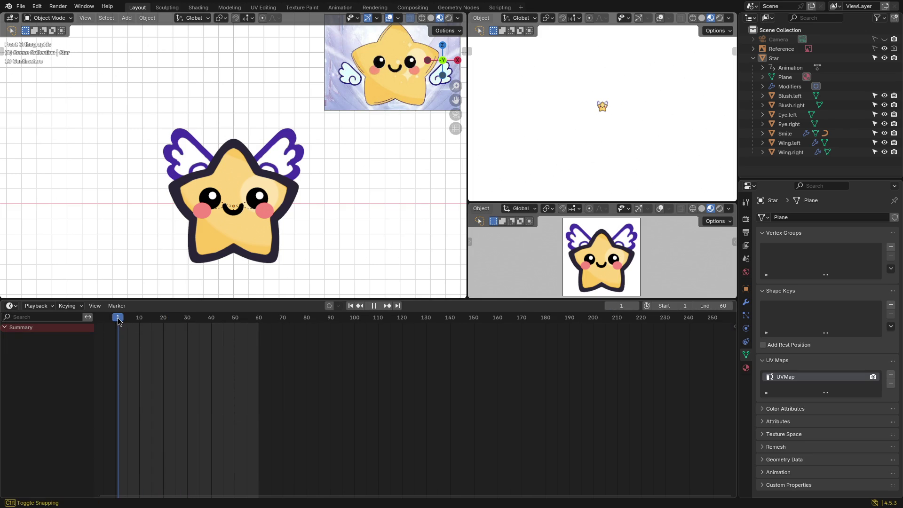
click(10, 306)
key(Escape)
Step: Split the timeline into two stacked timelines, enlarge the camera view, and heighten the lower timeline
drag(466, 297, 467, 298)
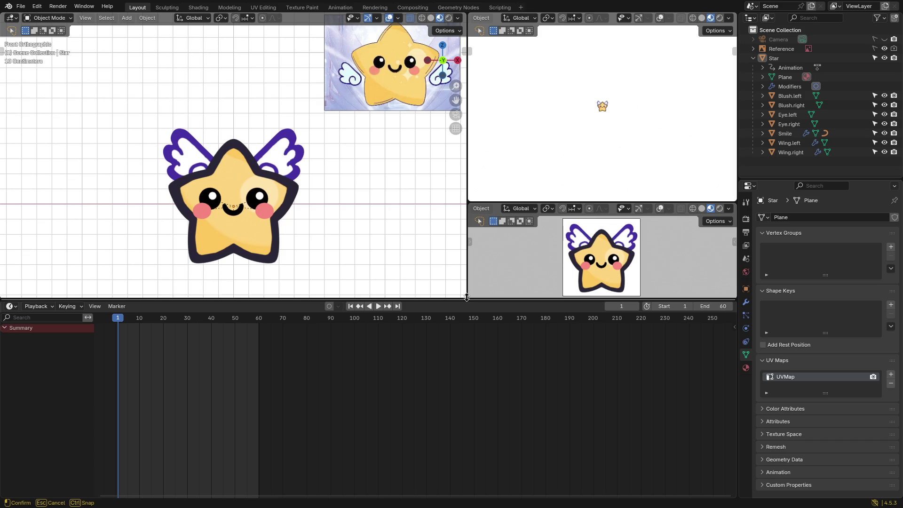
mouse_move(2, 302)
mouse_down()
mouse_move(57, 384)
mouse_move(59, 419)
mouse_up()
drag(227, 299, 231, 284)
drag(515, 202, 516, 99)
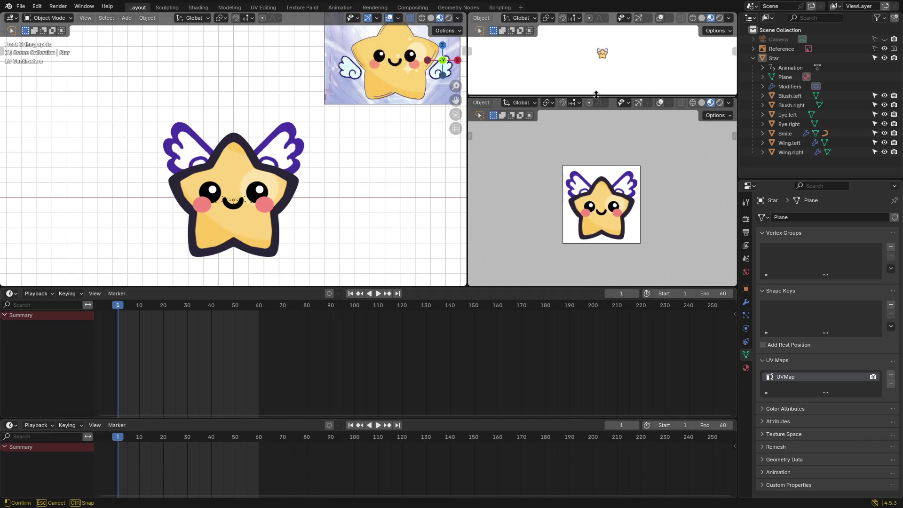
scroll(594, 197, up, 1)
scroll(594, 197, up, 1)
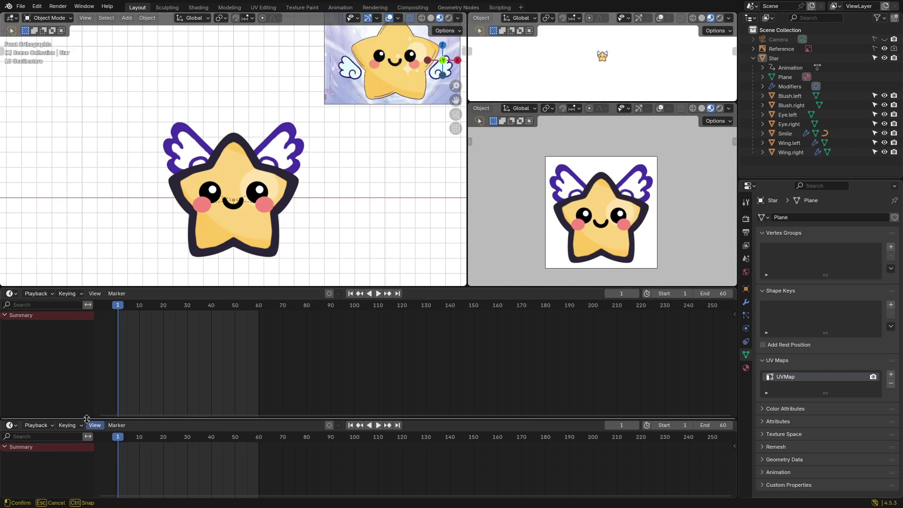
drag(91, 416, 92, 389)
click(11, 398)
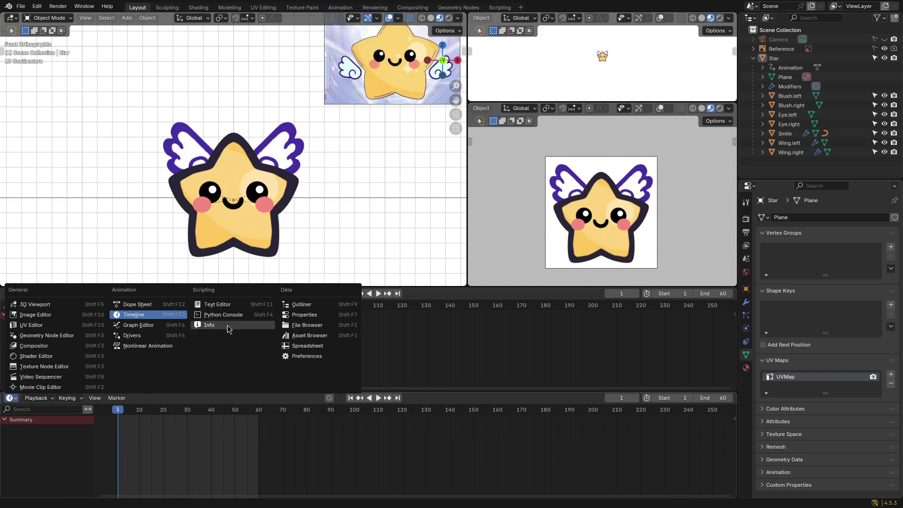
Step: Make the lower timeline a Dope Sheet in Action Editor mode and assign StarAction to the Star
click(131, 305)
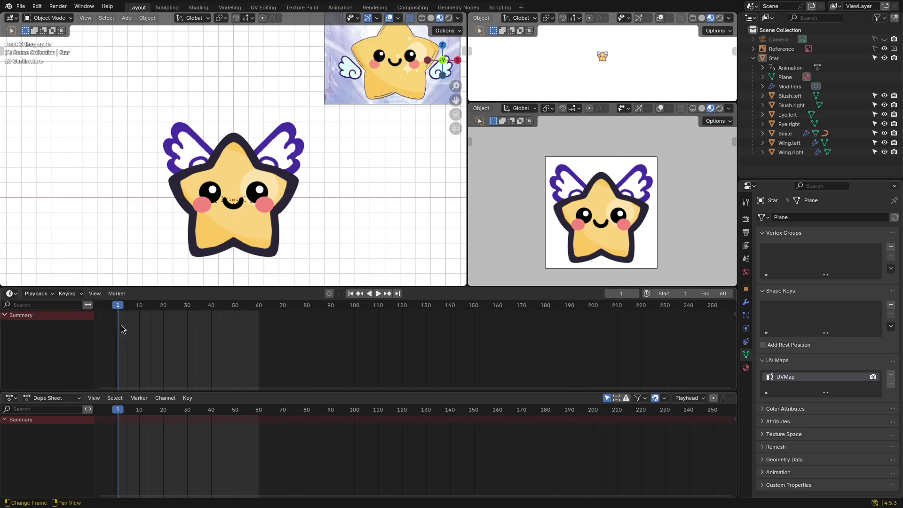
drag(124, 284, 124, 278)
click(55, 399)
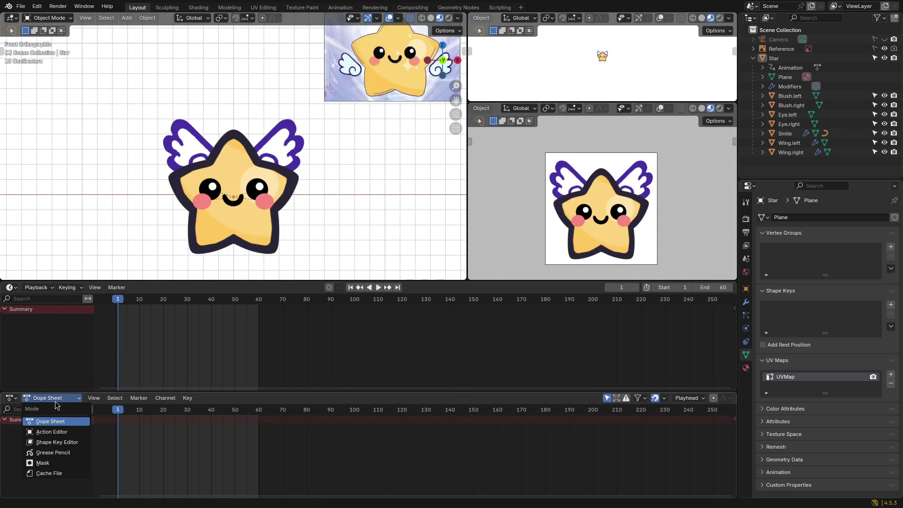
click(49, 432)
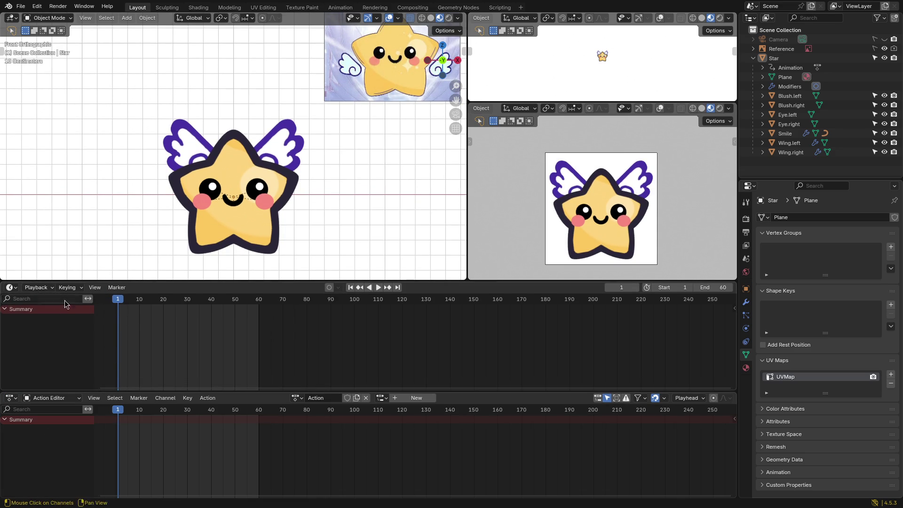
click(295, 398)
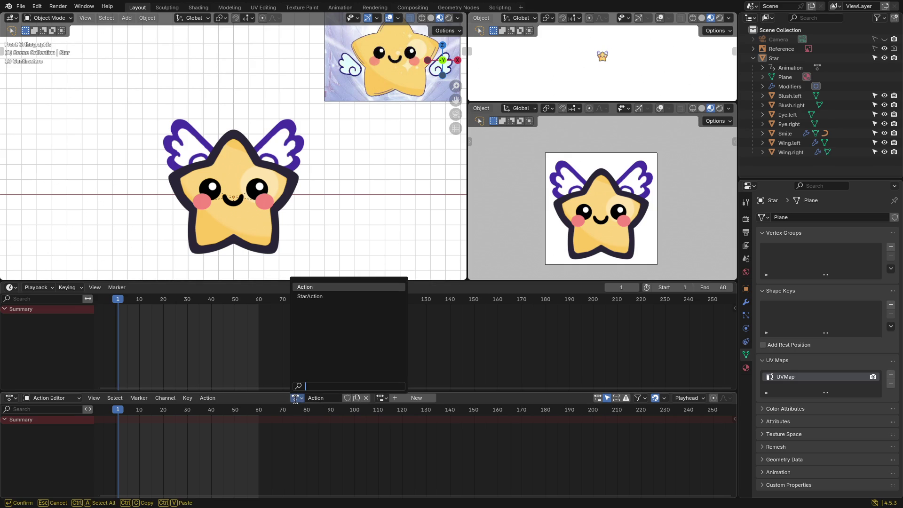
click(318, 298)
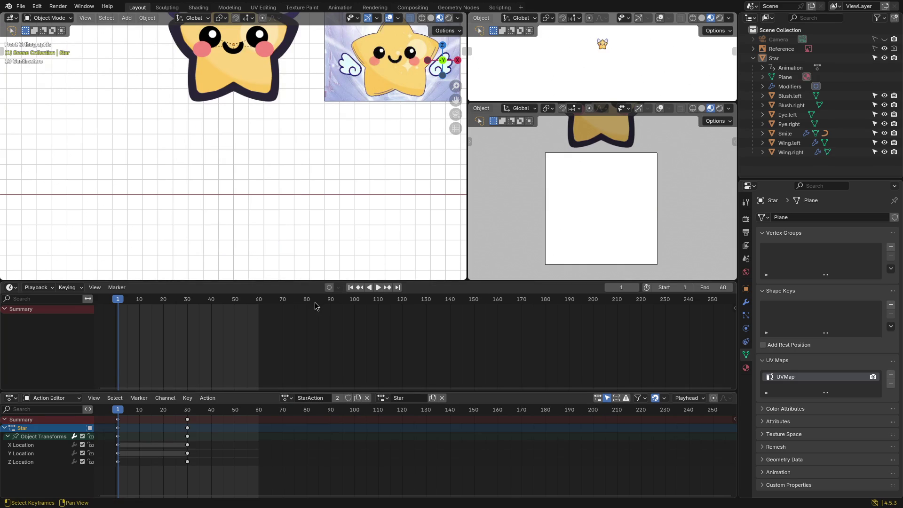
scroll(278, 228, down, 3)
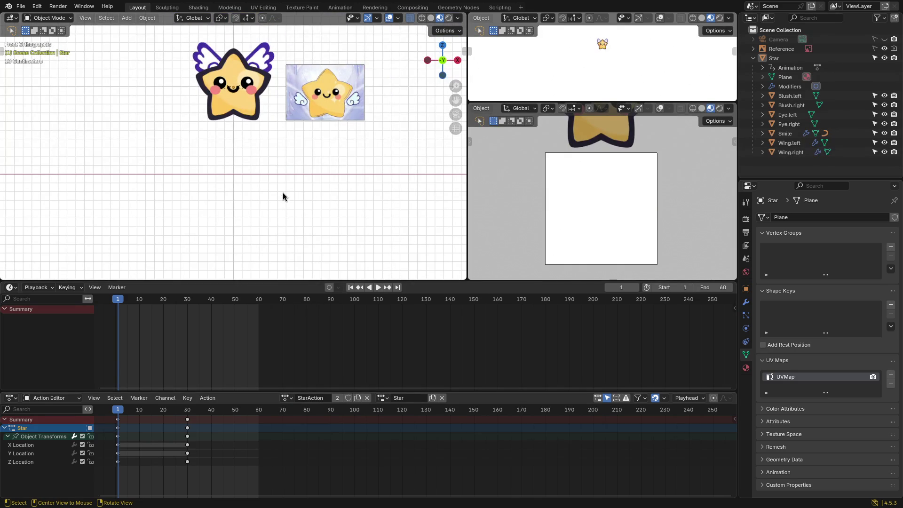
Step: Scrub the Star's bounce, compare it with the empty Action, then reassign StarAction
shift+middle_drag(297, 185, 298, 216)
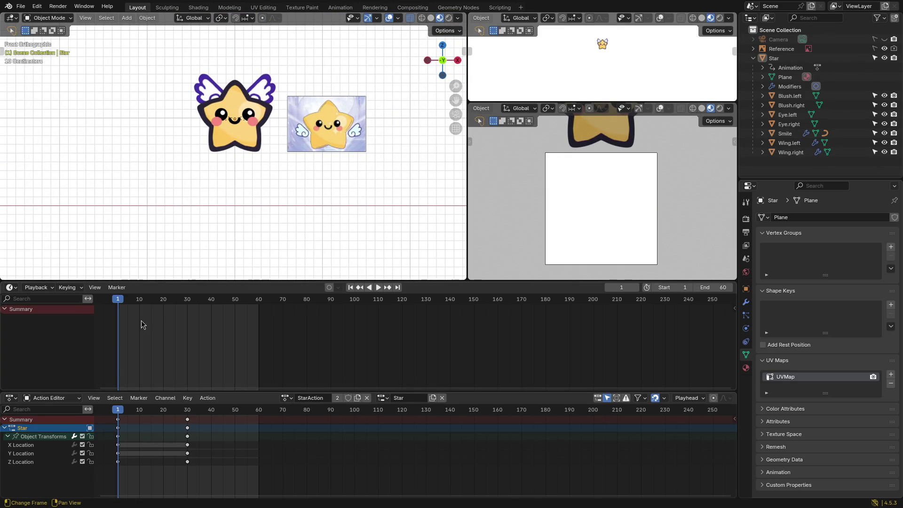
mouse_move(123, 302)
mouse_down()
mouse_move(189, 303)
mouse_move(117, 304)
mouse_up()
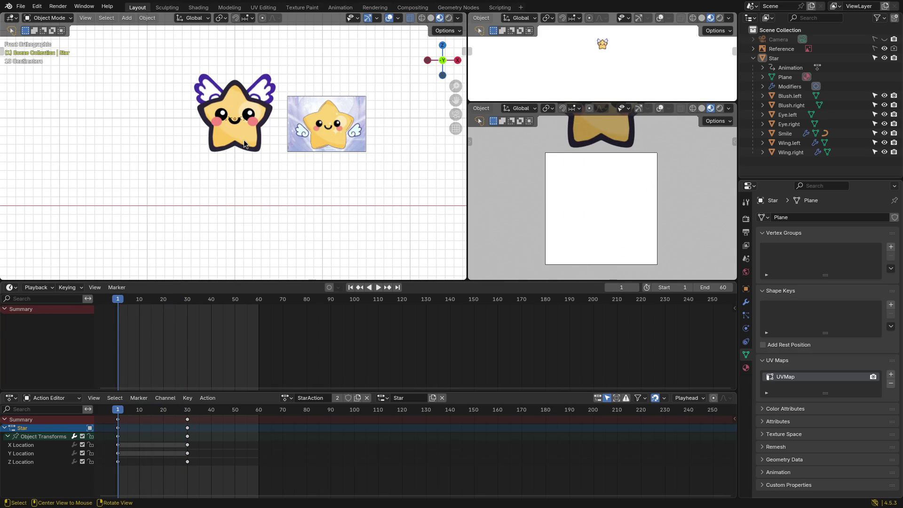
click(243, 141)
mouse_move(117, 302)
mouse_down()
mouse_move(187, 303)
mouse_move(118, 306)
mouse_up()
click(285, 398)
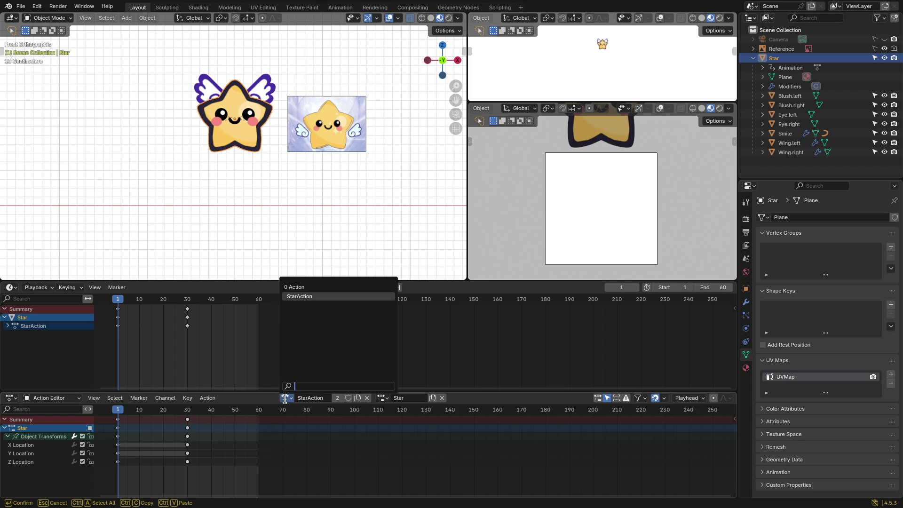
click(294, 287)
drag(190, 300, 119, 304)
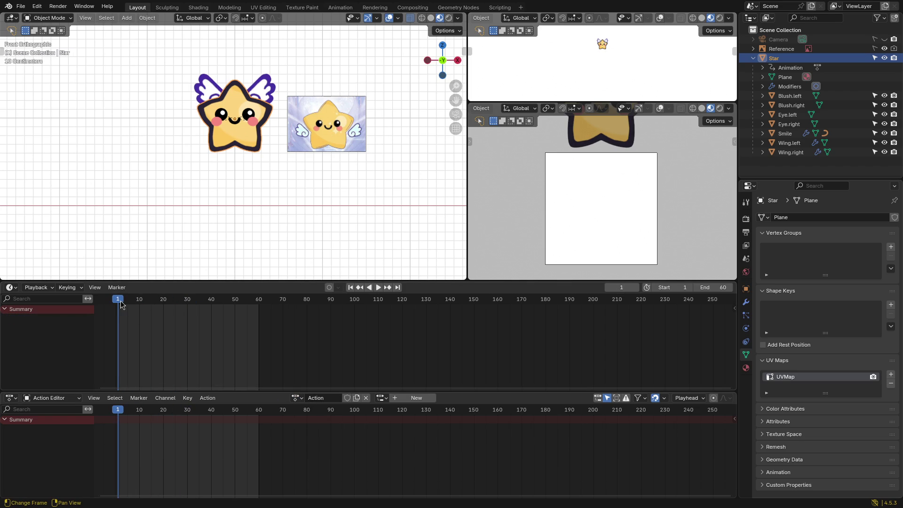
click(296, 398)
click(319, 299)
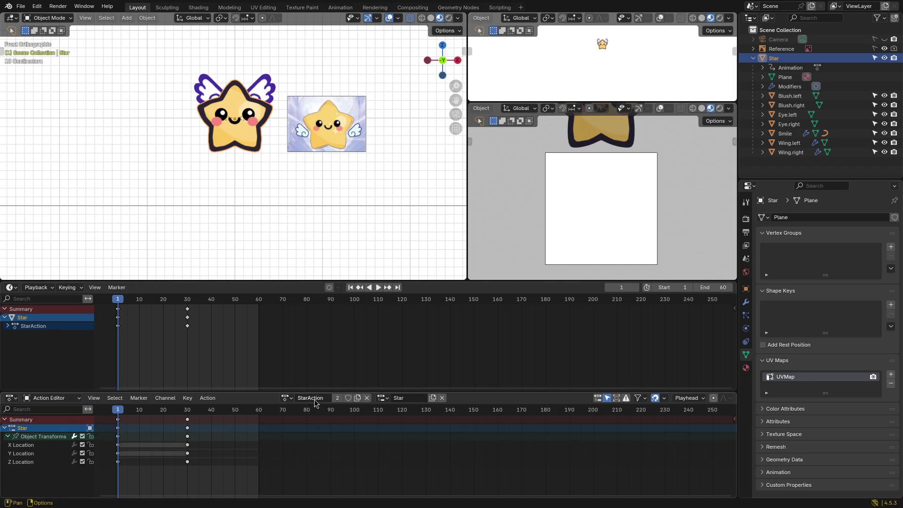
Step: Rename StarAction to Bounce.1 and play back the bounce animation
double_click(314, 398)
click(382, 398)
click(379, 401)
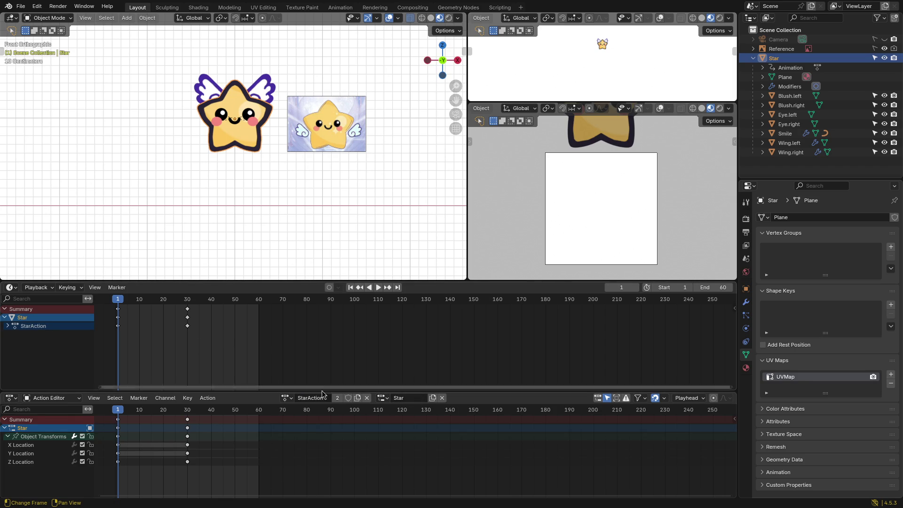
click(287, 398)
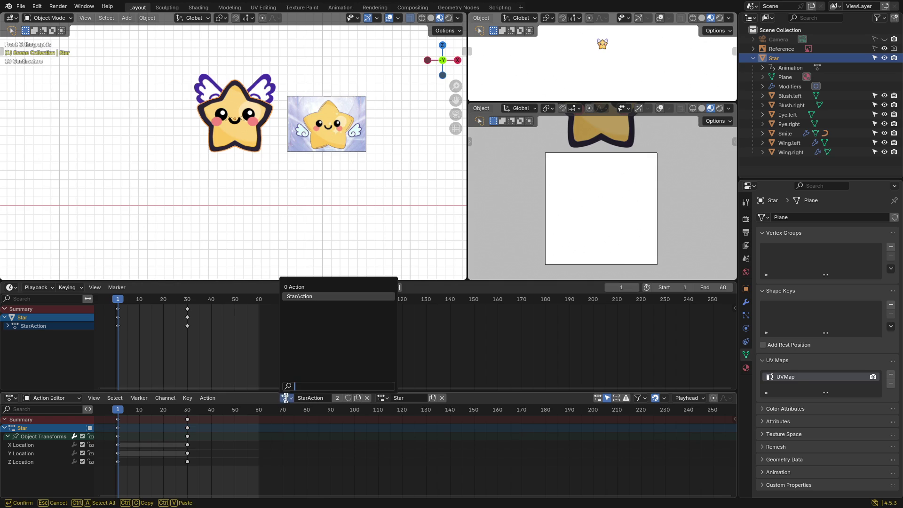
click(383, 398)
click(313, 398)
text(Bounce-1)
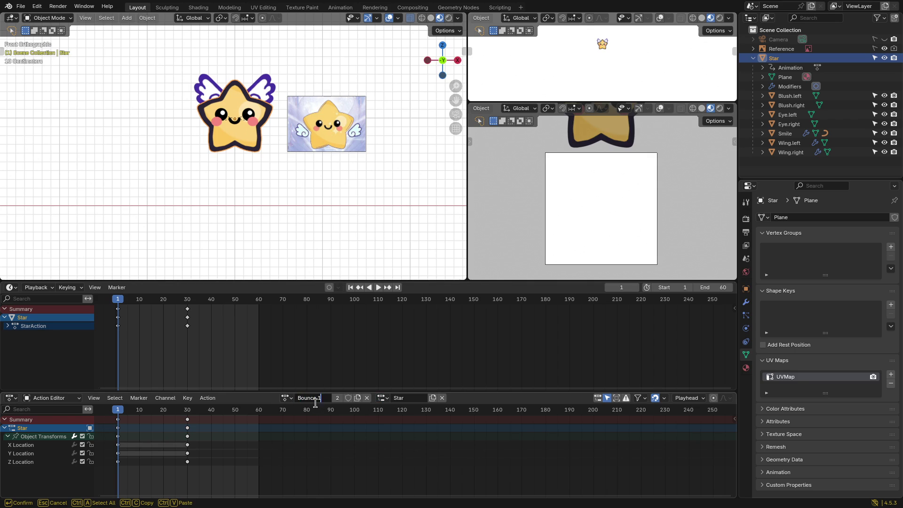
key(Return)
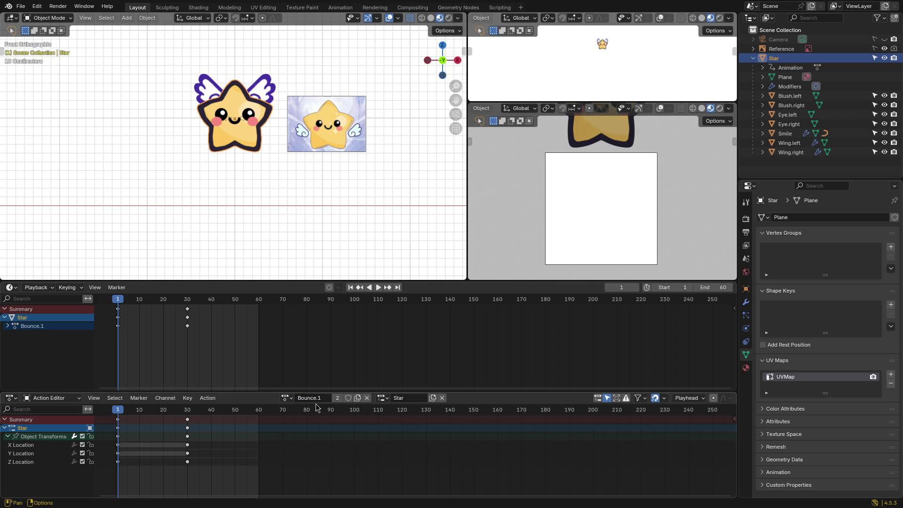
key(space)
mouse_move(174, 306)
mouse_down()
mouse_move(120, 305)
mouse_move(183, 305)
mouse_move(118, 305)
mouse_up()
Step: Deselect and reselect the Star, then bring up the Shift+A Add menu in the viewport
click(306, 197)
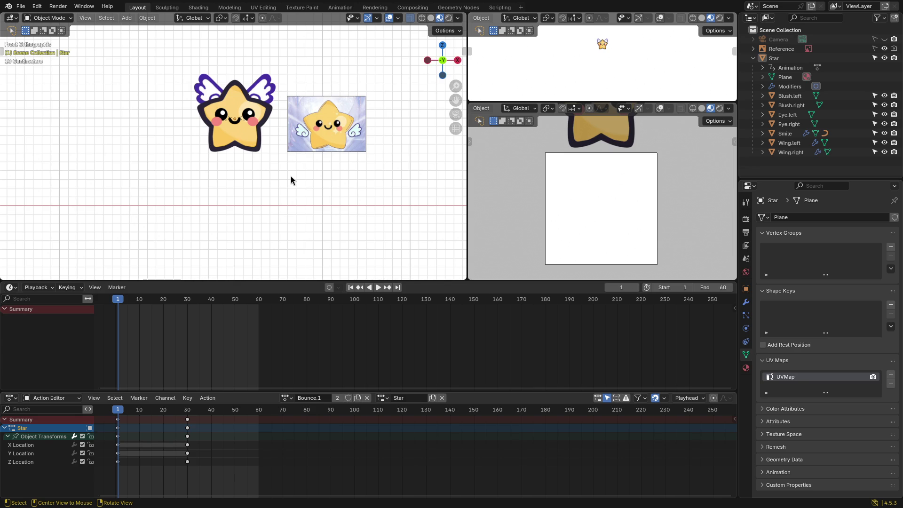
click(245, 143)
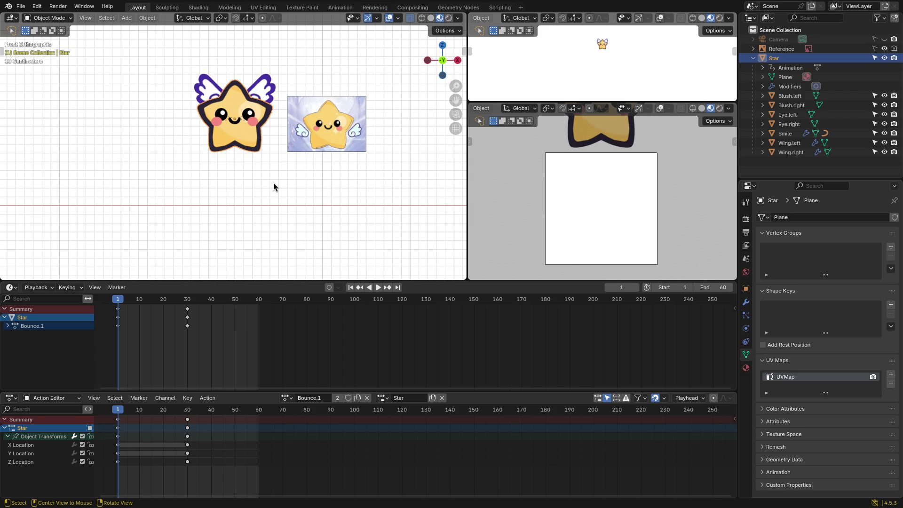
key(shift+a)
mouse_move(221, 193)
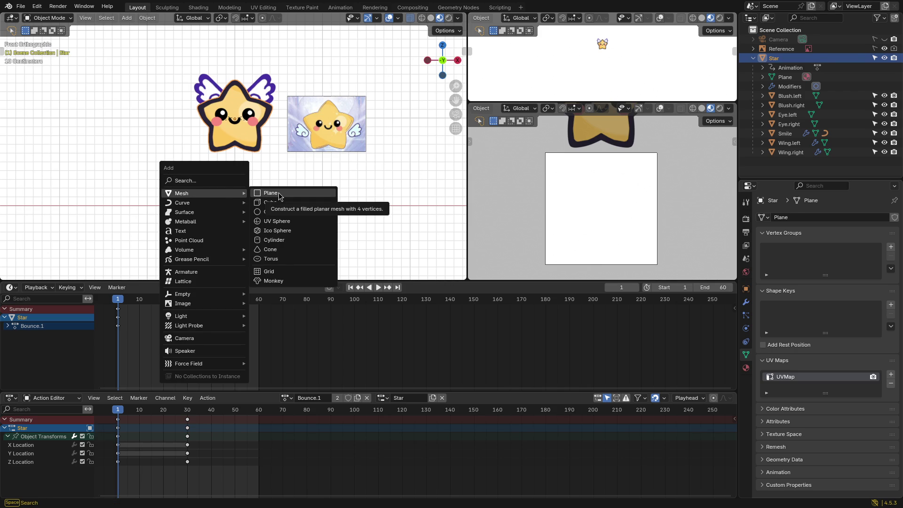
Step: Add a plane rotated 90° on X, scaled to about 0.3, and give it a particle system
click(279, 196)
key(r)
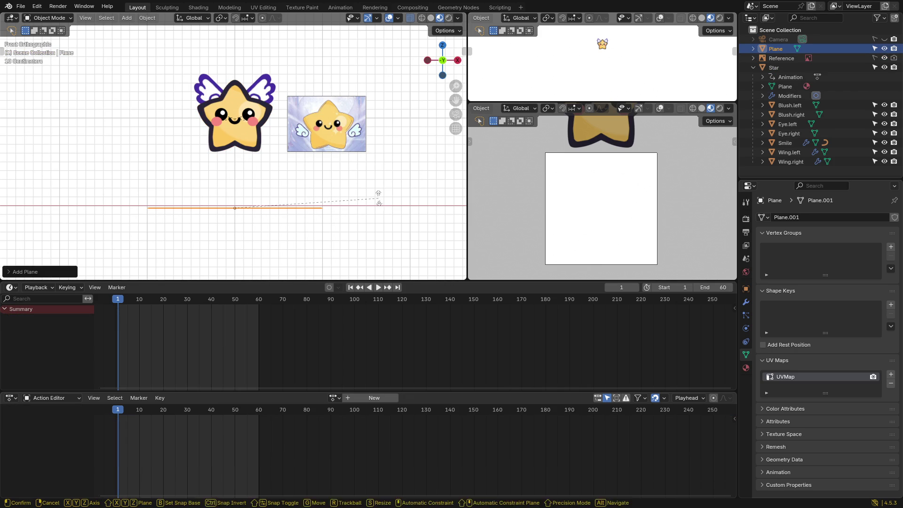
key(x)
key(9)
key(0)
key(Return)
key(s)
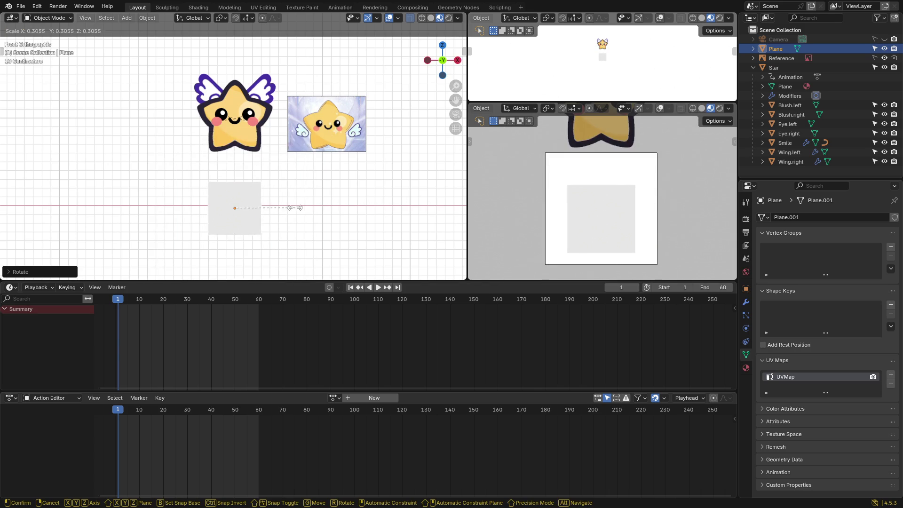
click(297, 207)
click(747, 316)
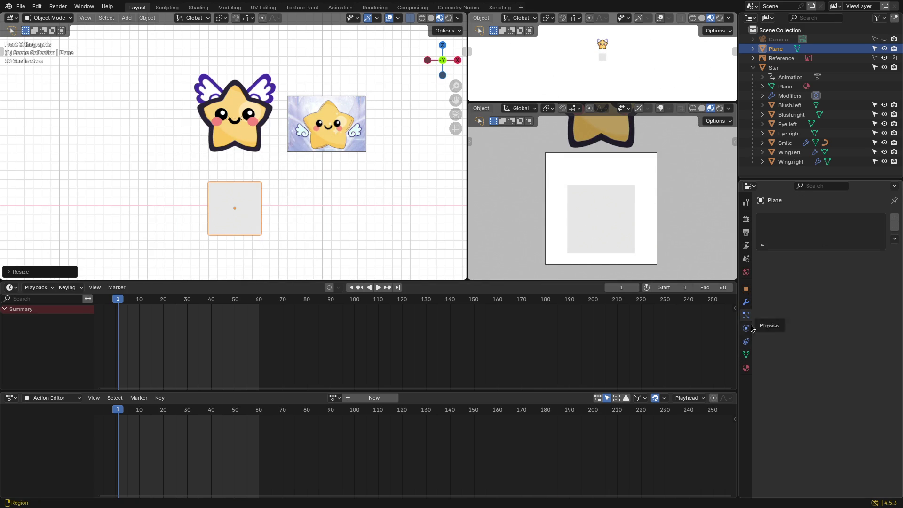
click(894, 218)
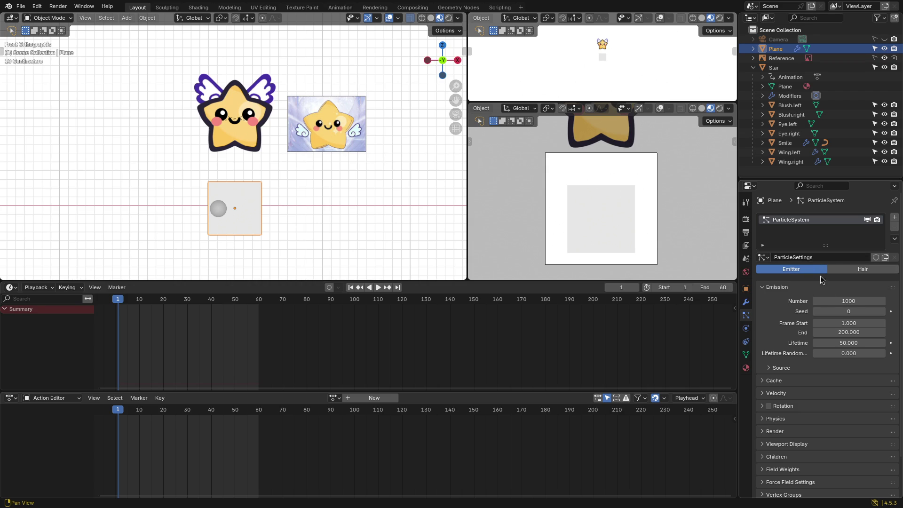
Step: Set the particle count to 50 and the emission end frame to 60
click(847, 300)
text(50)
key(Return)
scroll(793, 319, down, 1)
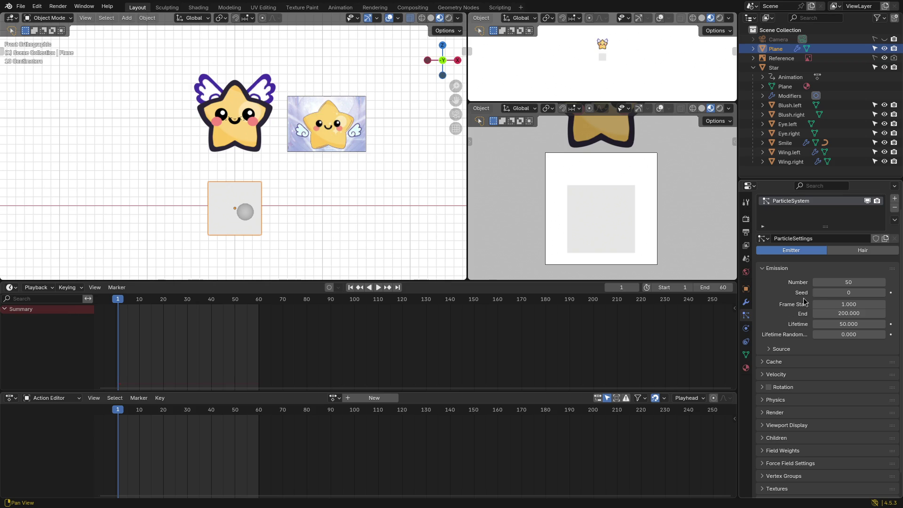
click(847, 313)
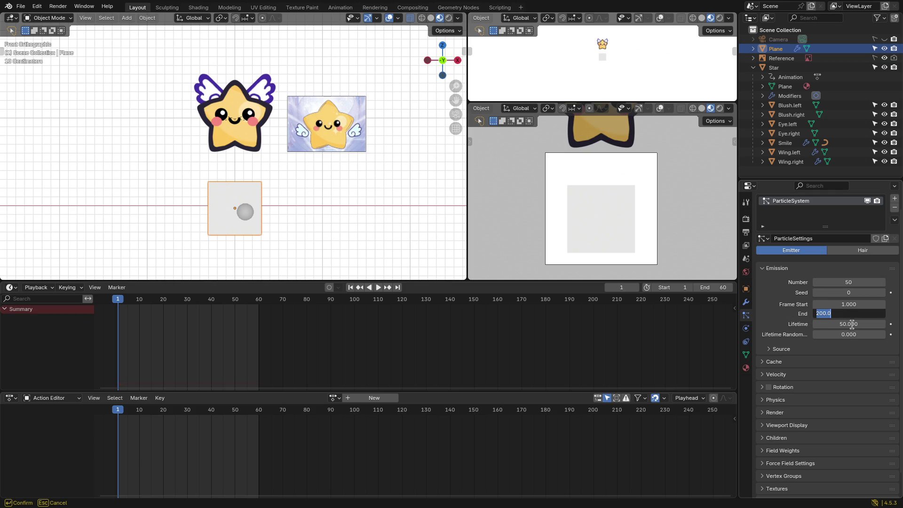
text(60)
key(Return)
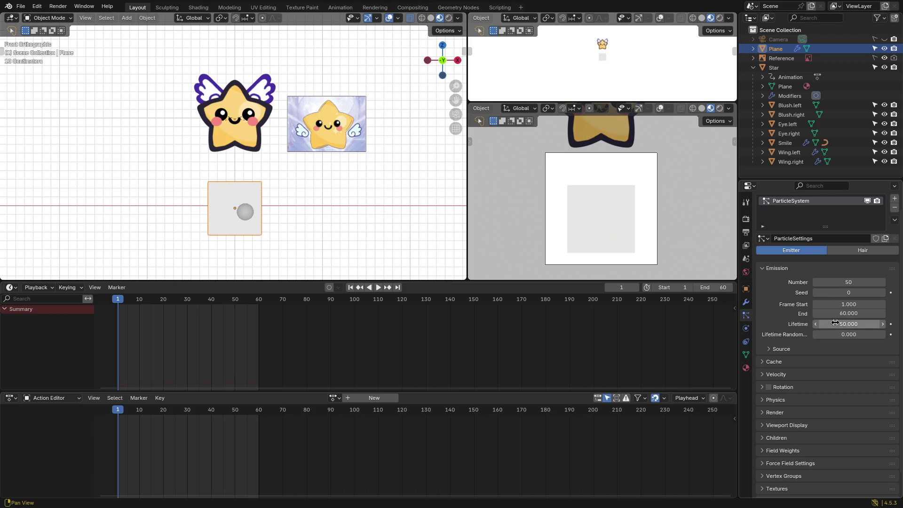
scroll(782, 323, down, 1)
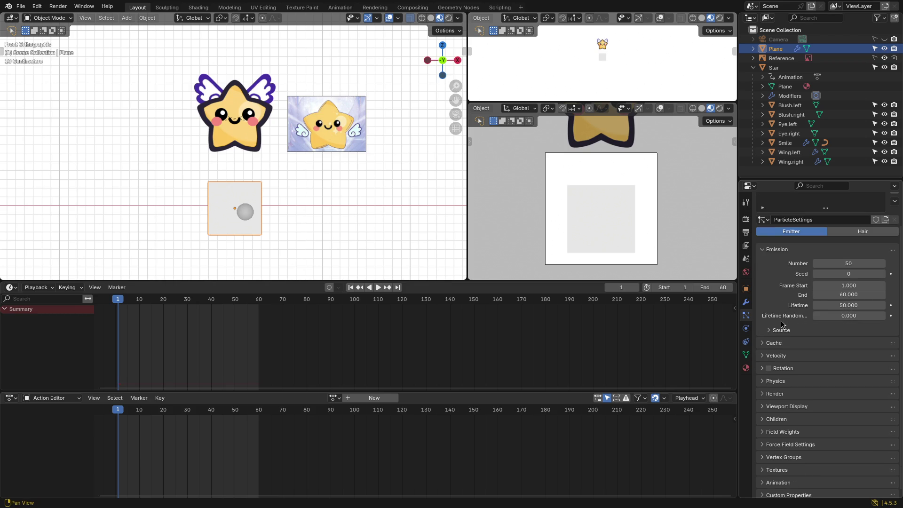
Step: Set the particle lifetime to 30 frames
click(846, 306)
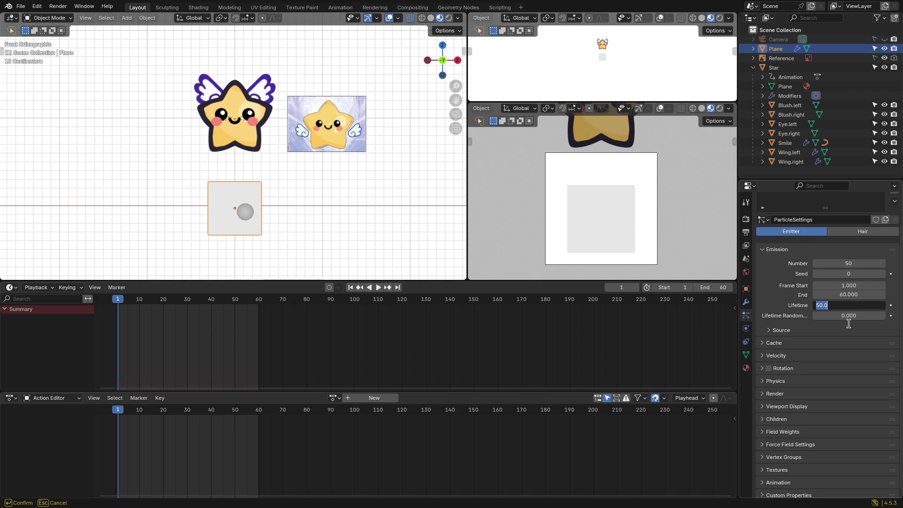
text(30)
key(Return)
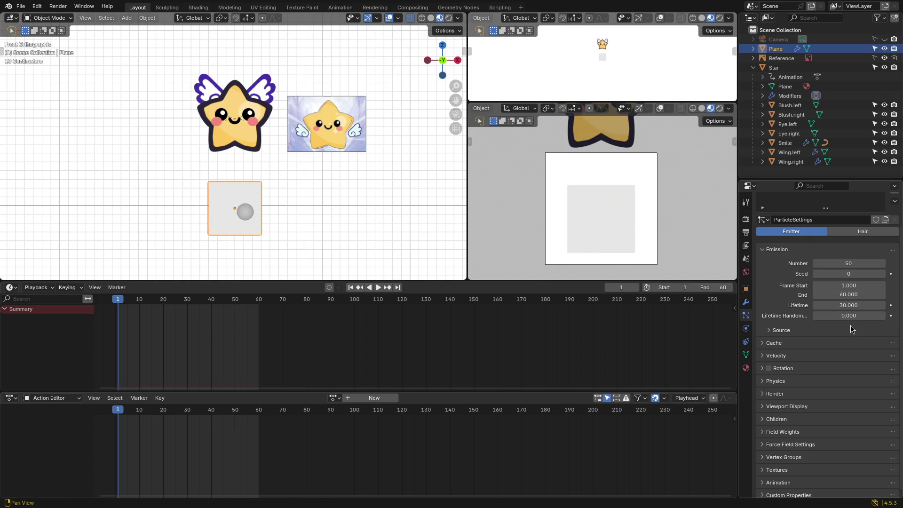
scroll(788, 365, down, 1)
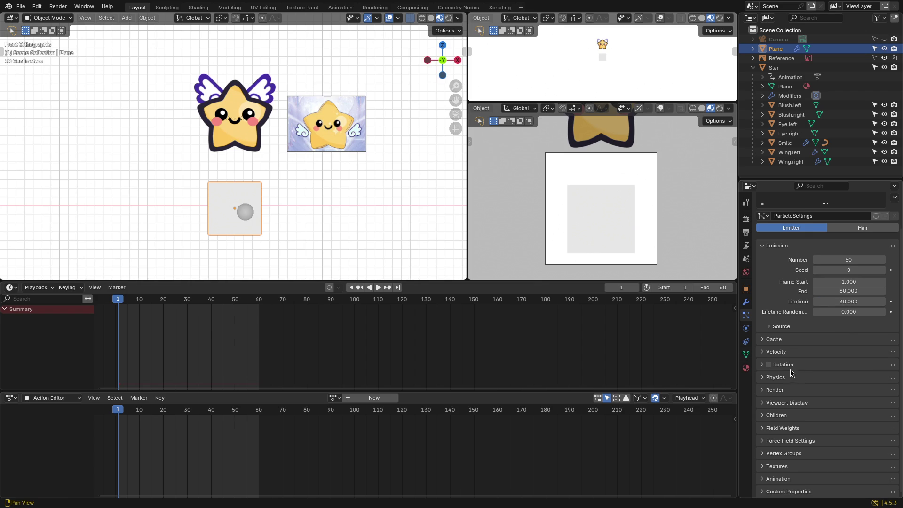
click(776, 390)
scroll(776, 391, down, 5)
Step: Render the particles as instances of the Star object and expand the Physics settings
click(834, 316)
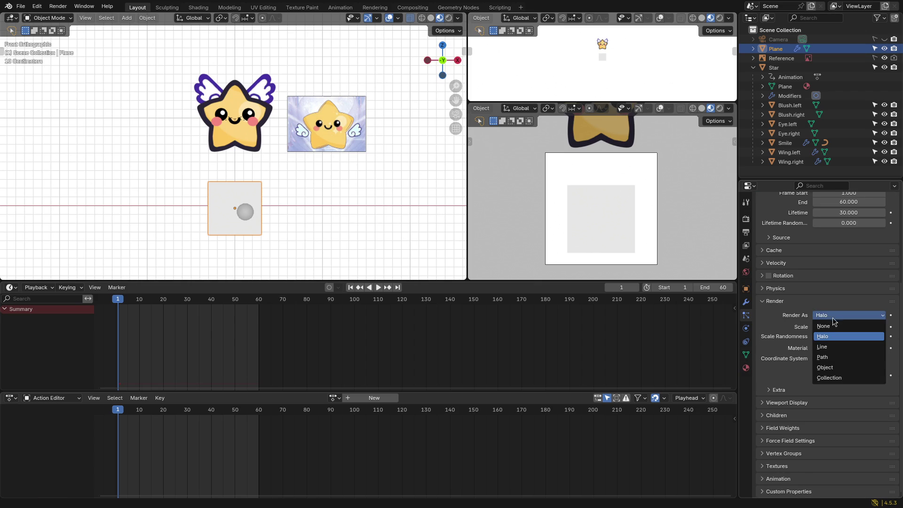
click(838, 367)
click(879, 385)
click(224, 146)
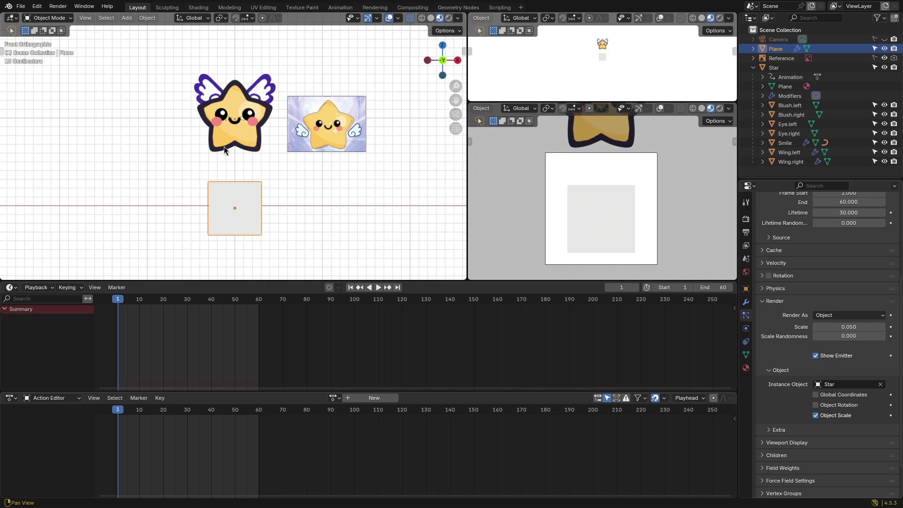
scroll(802, 364, down, 2)
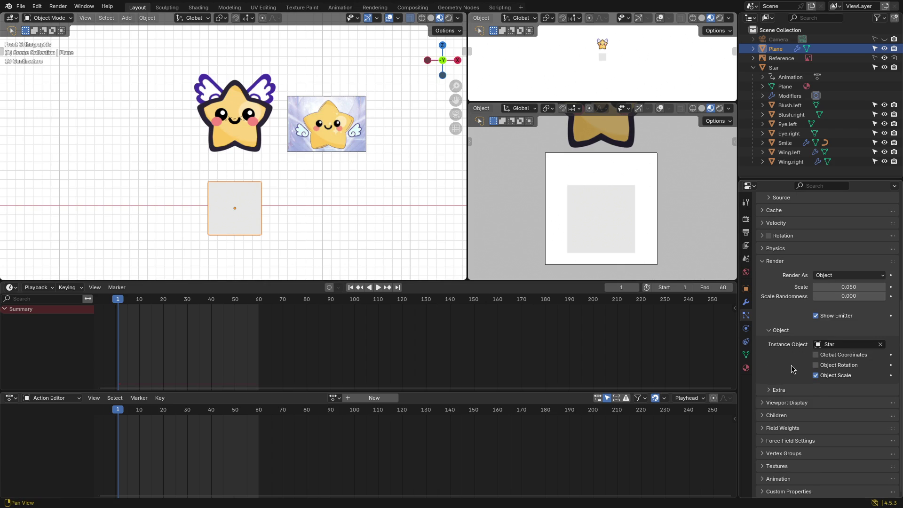
scroll(794, 365, up, 3)
click(766, 305)
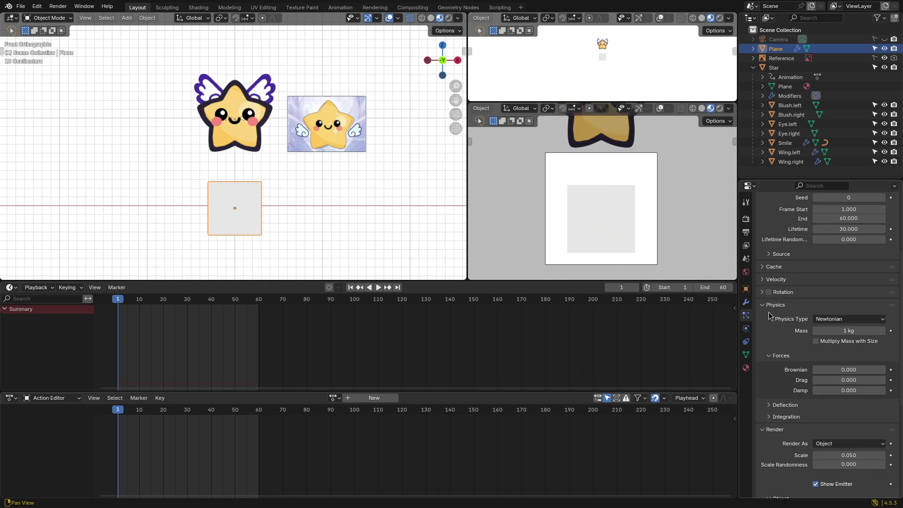
scroll(780, 343, up, 6)
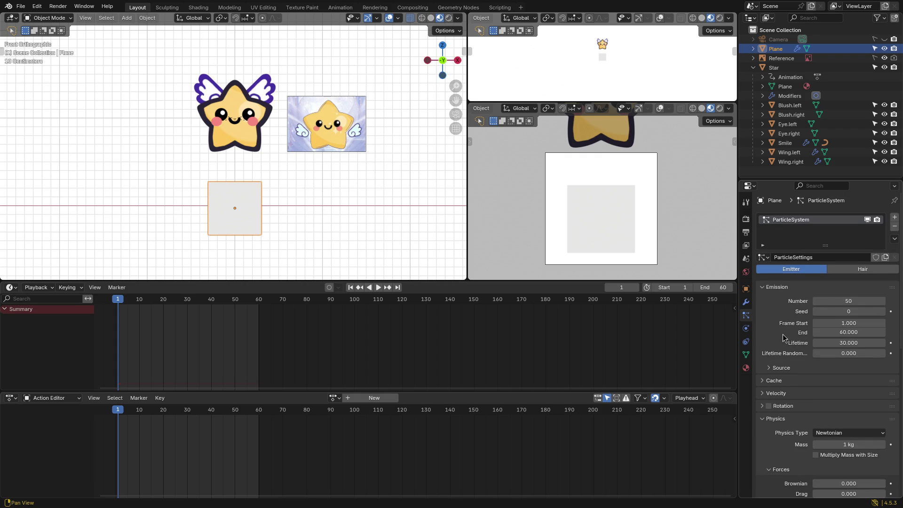
key(space)
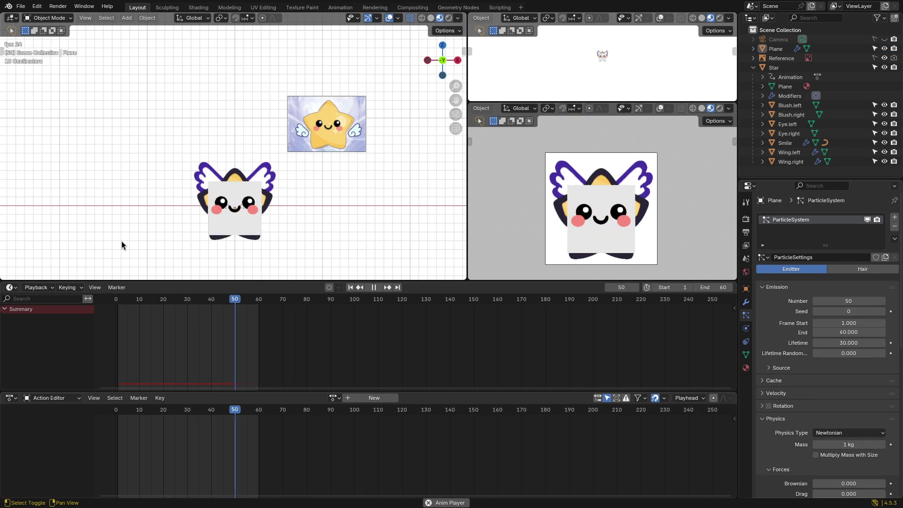
Step: Stop playback, select the white plane emitter, zoom out, and restart the animation
key(space)
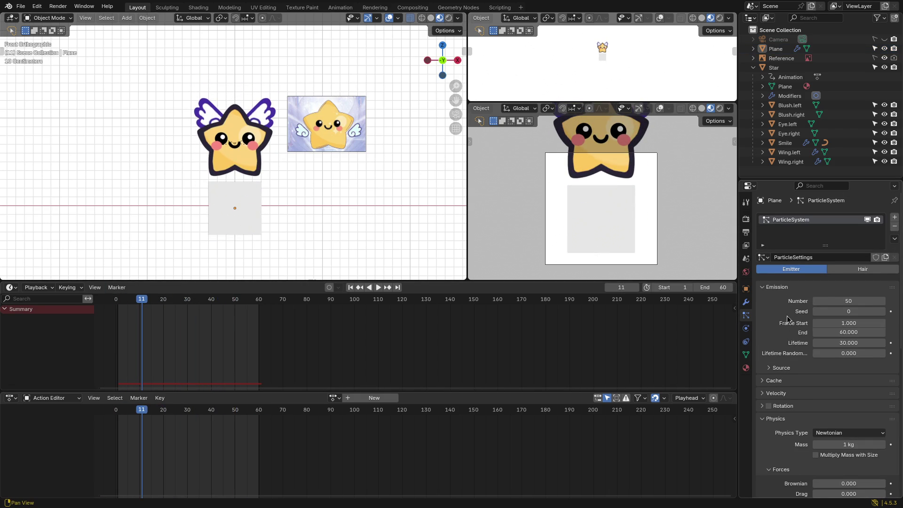
scroll(787, 335, down, 1)
scroll(772, 332, down, 3)
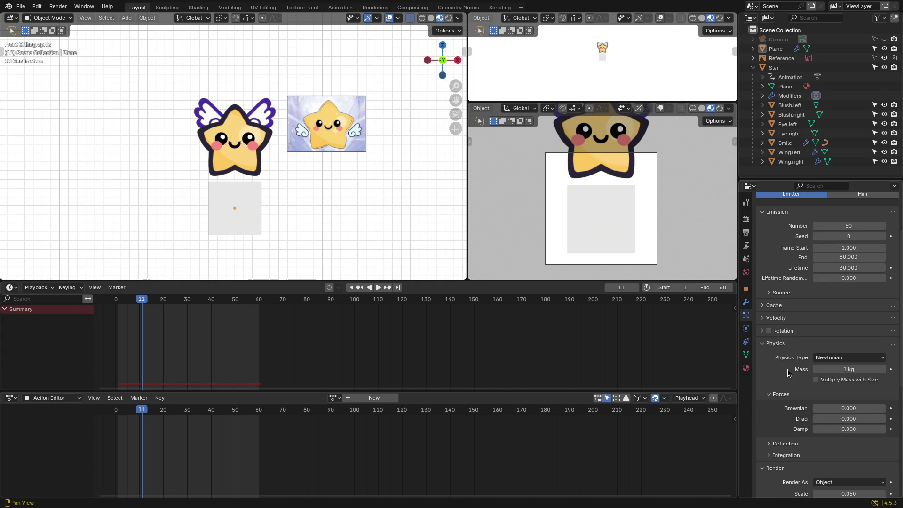
scroll(794, 371, up, 4)
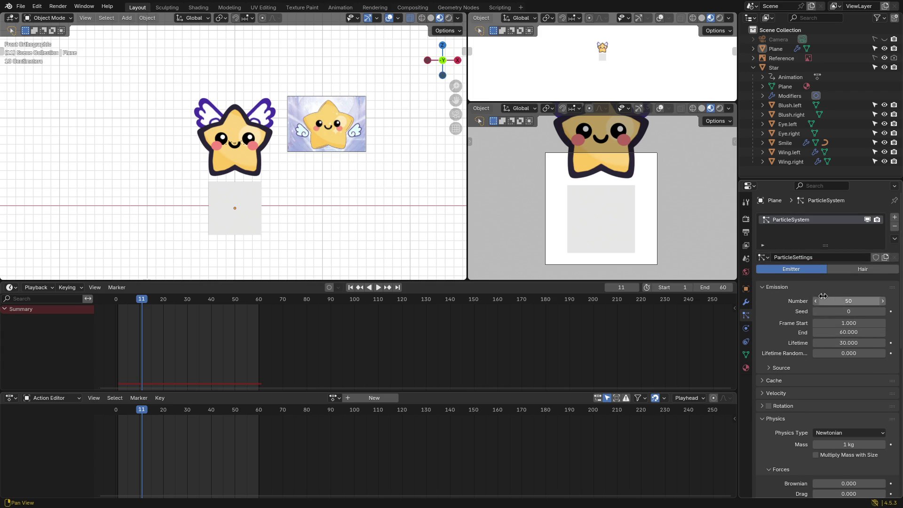
click(257, 209)
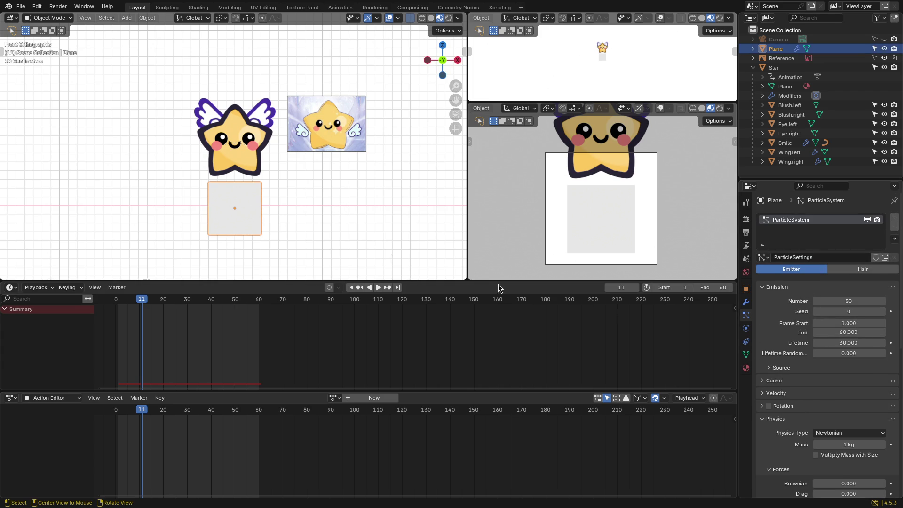
scroll(790, 353, down, 1)
scroll(775, 367, down, 6)
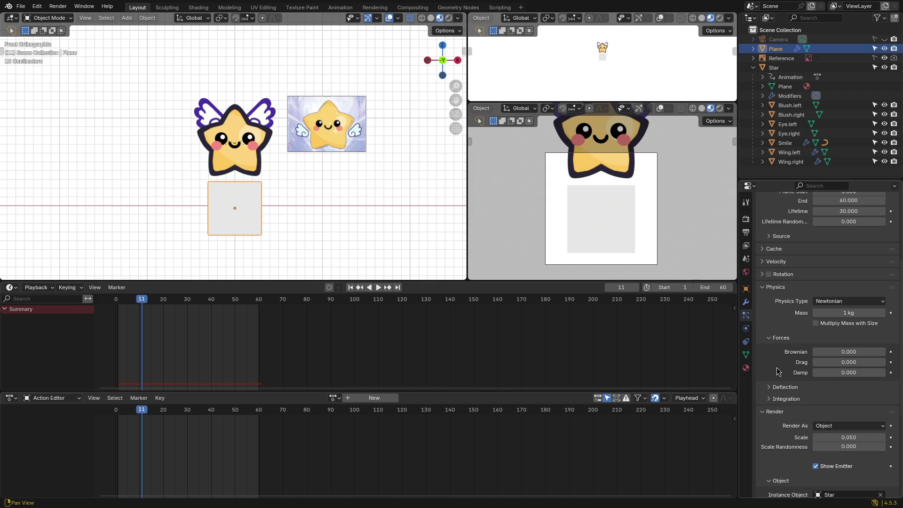
scroll(777, 371, down, 2)
scroll(781, 384, down, 1)
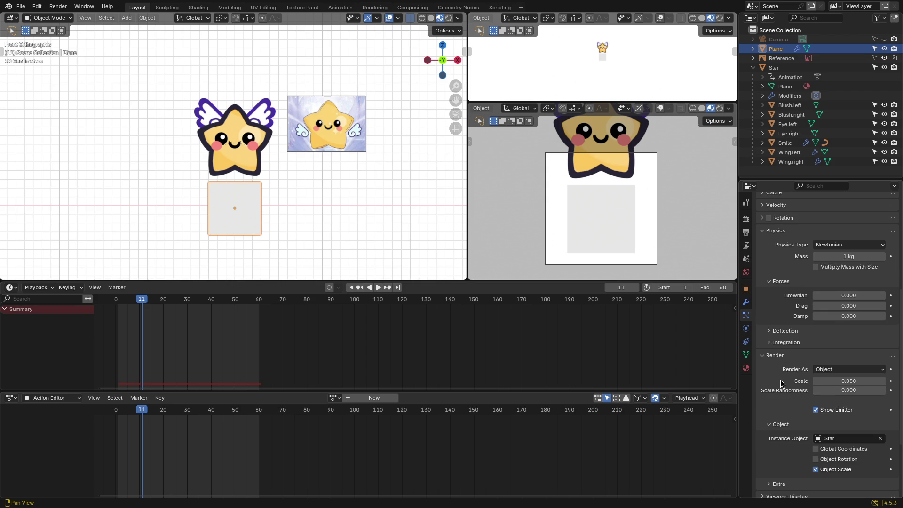
scroll(781, 384, down, 1)
key(space)
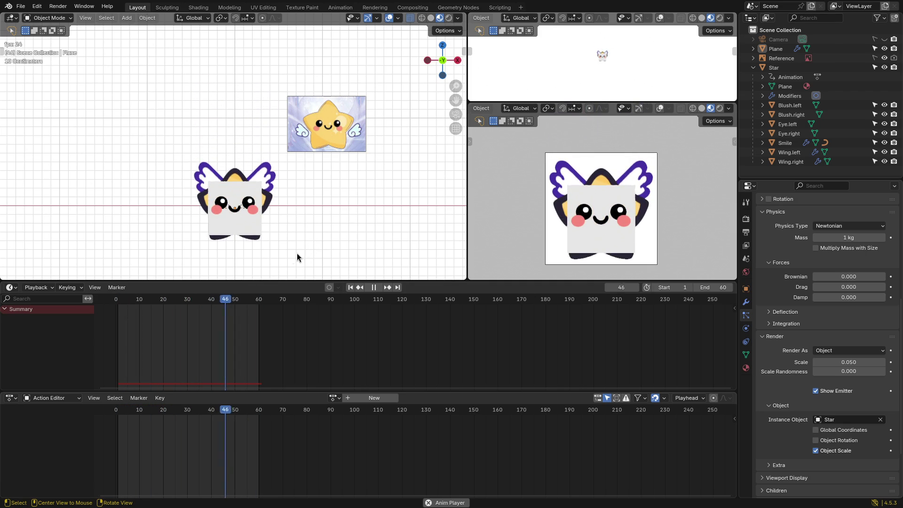
Step: Watch the stars streaming from the plane from the front view and from side angles
click(237, 220)
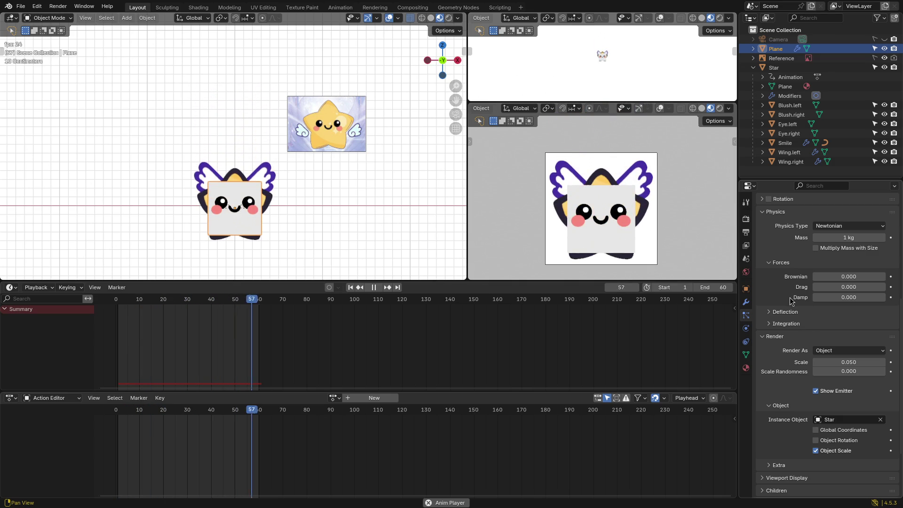
scroll(795, 297, up, 4)
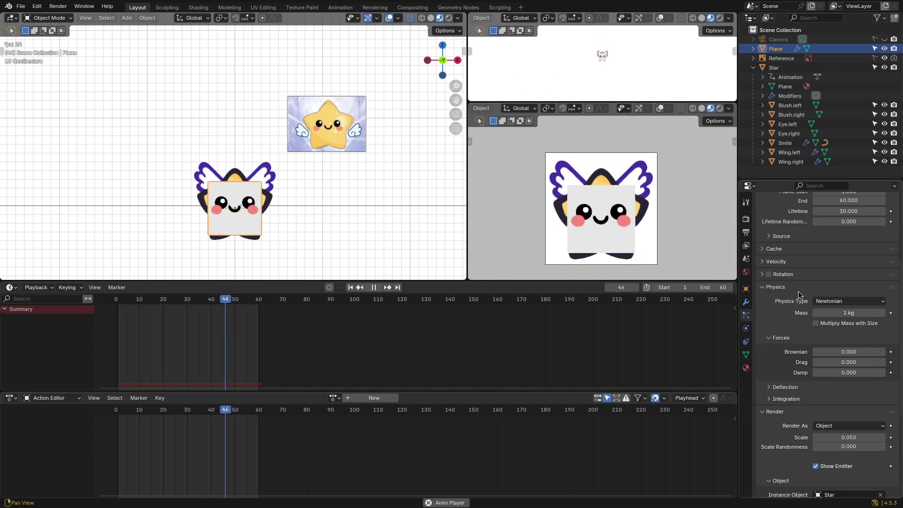
scroll(799, 294, up, 3)
mouse_move(287, 254)
middle_down()
mouse_move(301, 221)
mouse_move(283, 225)
mouse_move(295, 159)
mouse_move(351, 169)
mouse_move(392, 160)
middle_up()
key(grave)
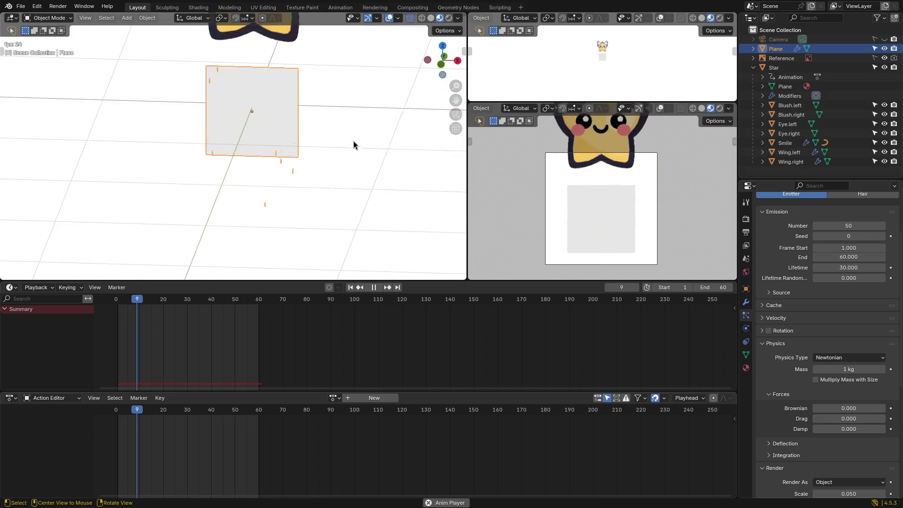
click(357, 146)
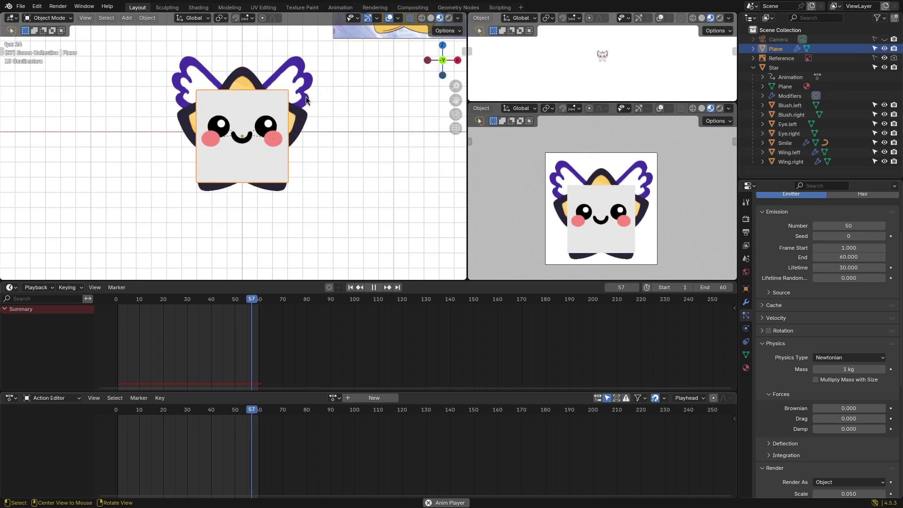
mouse_move(386, 155)
middle_down()
mouse_move(287, 159)
mouse_move(298, 158)
mouse_move(305, 174)
mouse_move(308, 168)
middle_up()
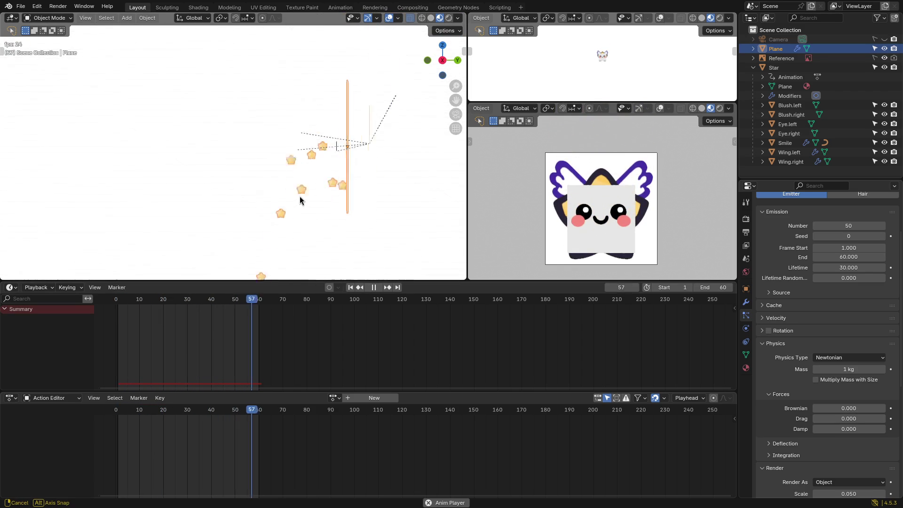
middle_drag(298, 194, 301, 197)
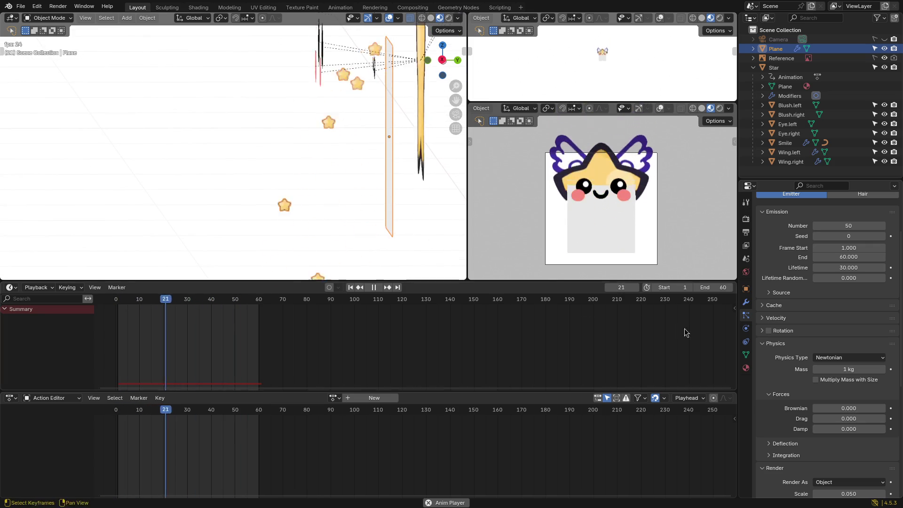
Step: Expand the particle Rotation settings and rotate the plane about 96° around Z
click(767, 331)
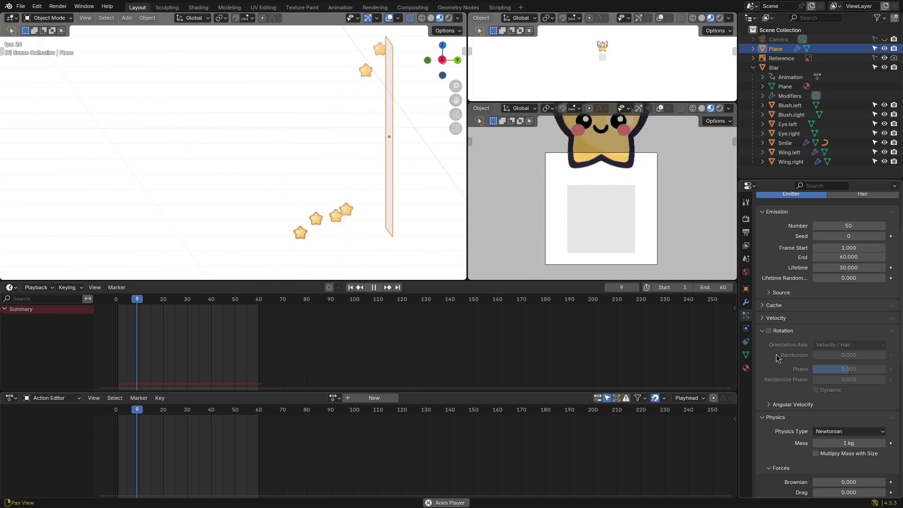
scroll(786, 406, down, 4)
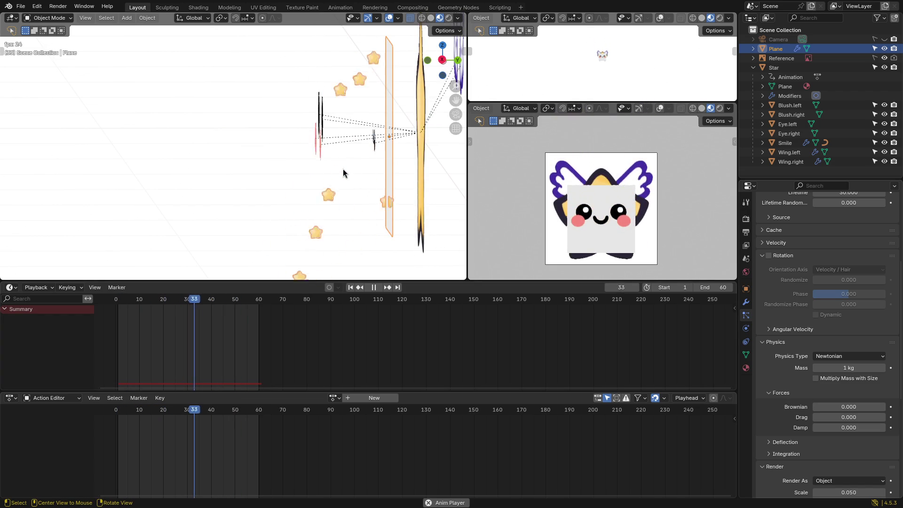
mouse_move(269, 126)
middle_down()
mouse_move(318, 127)
mouse_move(323, 149)
mouse_move(393, 167)
middle_up()
key(grave)
click(325, 119)
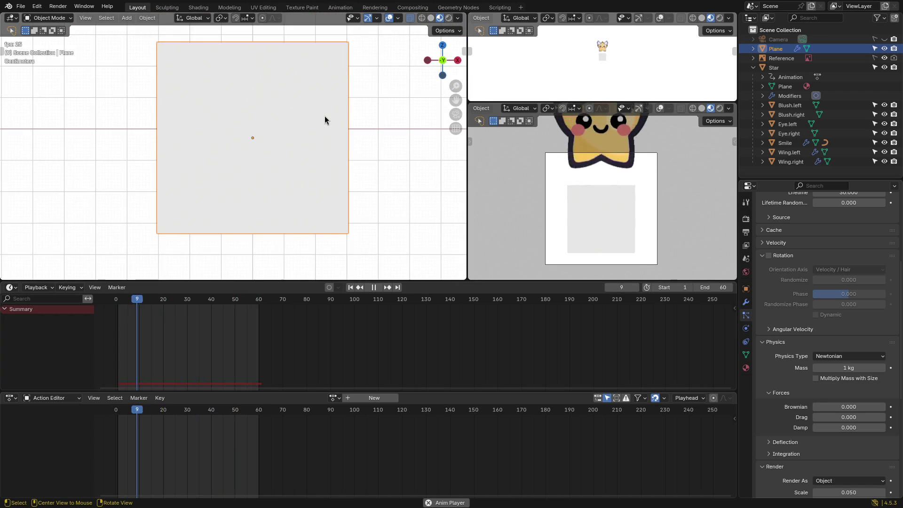
scroll(325, 118, down, 4)
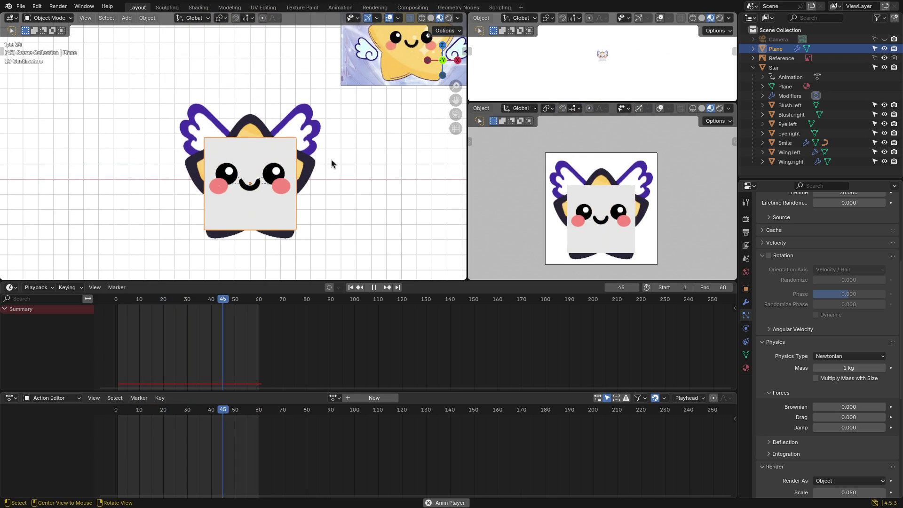
key(r)
click(267, 123)
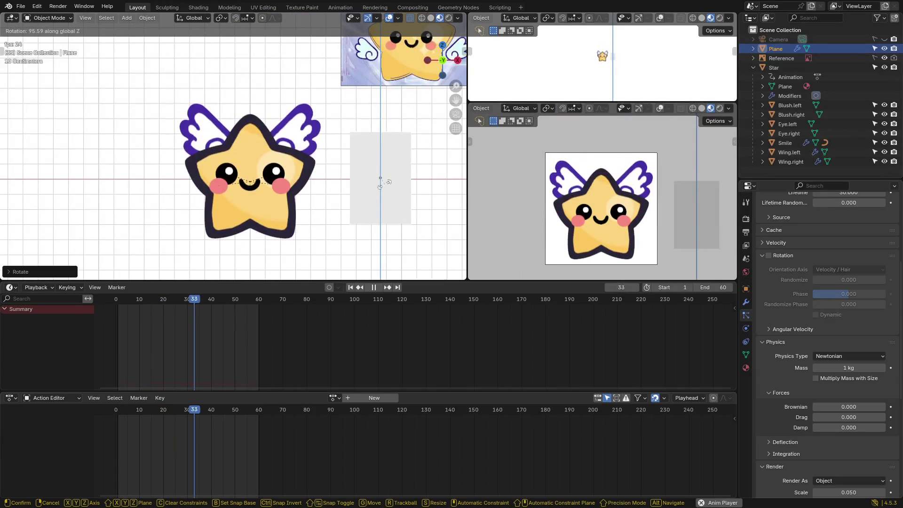
mouse_move(421, 177)
middle_down()
mouse_move(393, 179)
mouse_move(417, 193)
mouse_move(429, 224)
middle_up()
key(grave)
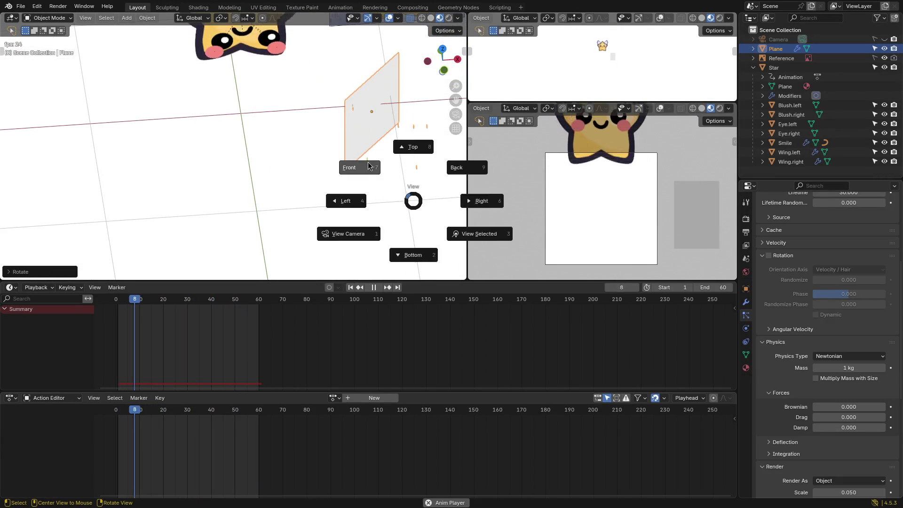
click(375, 185)
key(F3)
text(clear rot)
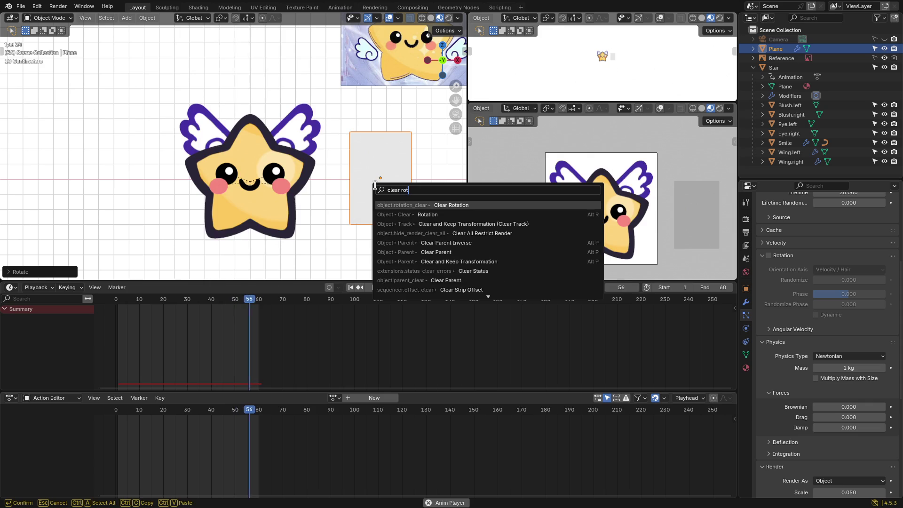
key(Return)
mouse_move(435, 182)
middle_down()
mouse_move(189, 157)
mouse_move(382, 165)
mouse_move(371, 184)
mouse_move(292, 179)
mouse_move(331, 177)
mouse_move(393, 218)
mouse_move(282, 187)
middle_up()
scroll(313, 180, up, 5)
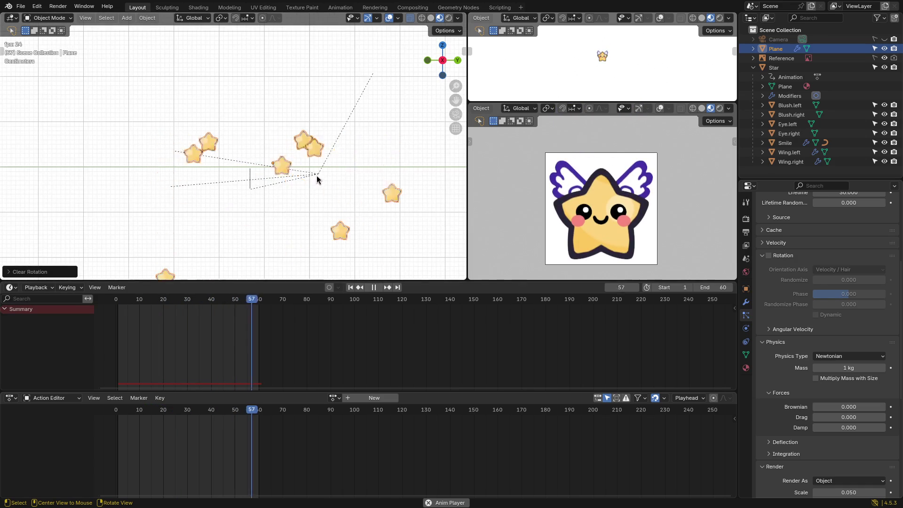
scroll(313, 177, up, 1)
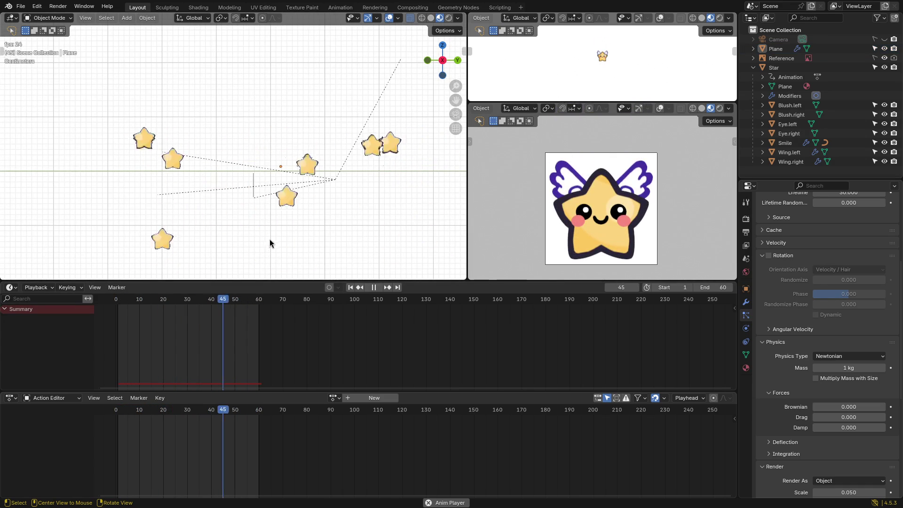
scroll(275, 233, down, 5)
scroll(281, 232, down, 3)
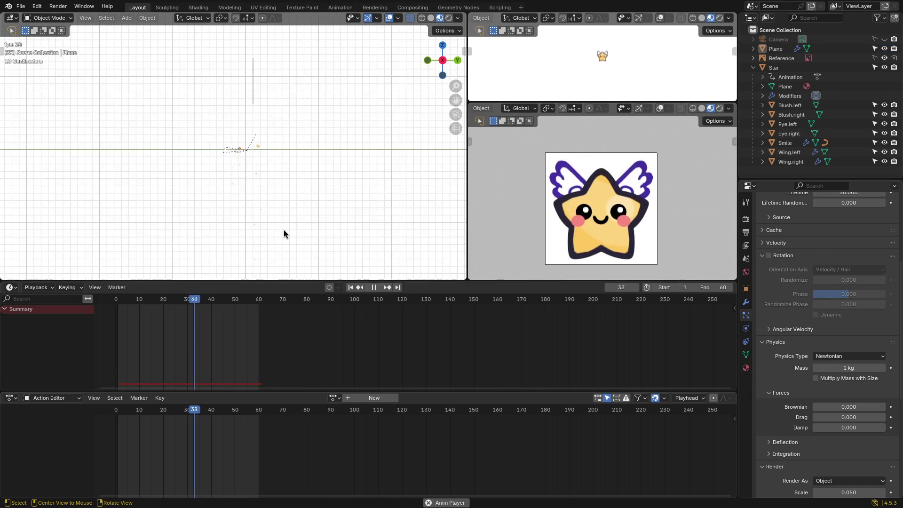
scroll(285, 232, up, 8)
scroll(289, 229, up, 3)
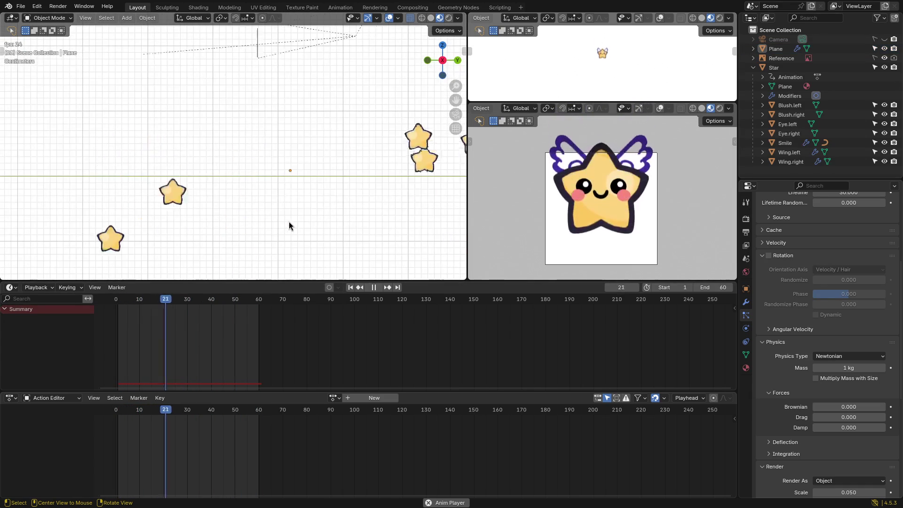
click(291, 166)
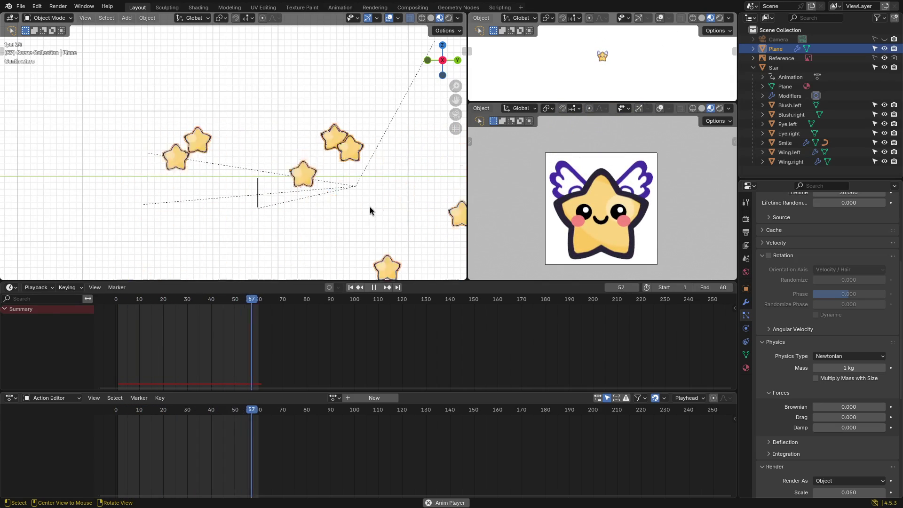
scroll(370, 210, down, 4)
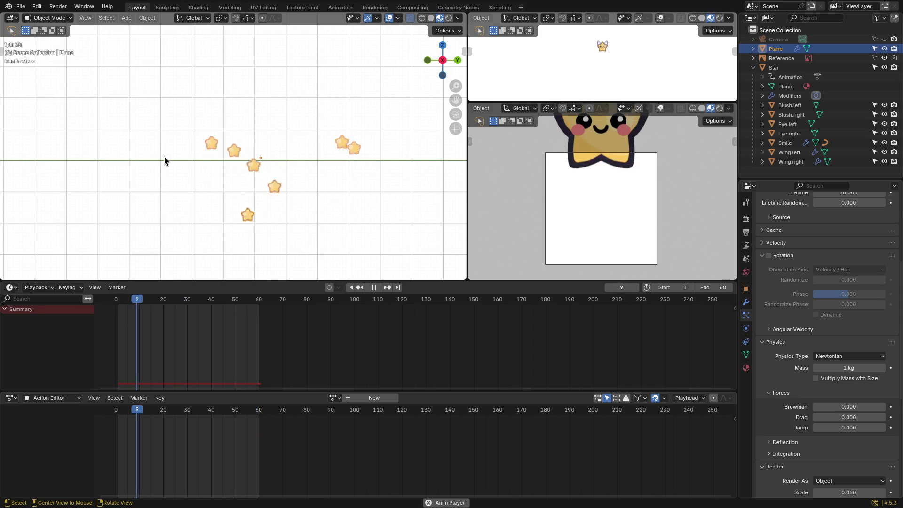
mouse_move(202, 91)
middle_down()
mouse_move(299, 147)
mouse_move(252, 168)
mouse_move(298, 151)
mouse_move(377, 175)
middle_up()
key(grave)
Step: Delete the particle Plane from the front view and recentre on the star
click(239, 106)
scroll(277, 132, down, 2)
scroll(372, 181, down, 2)
key(x)
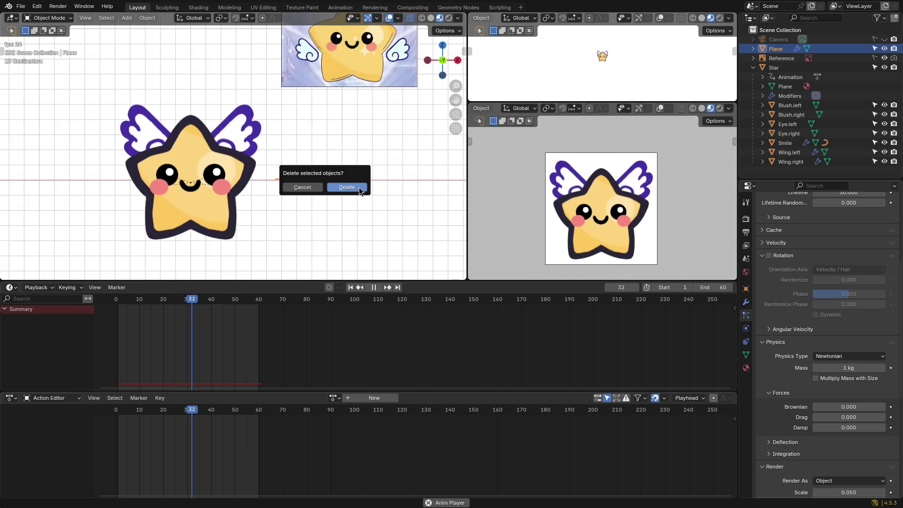
click(358, 190)
shift+middle_drag(292, 199, 309, 202)
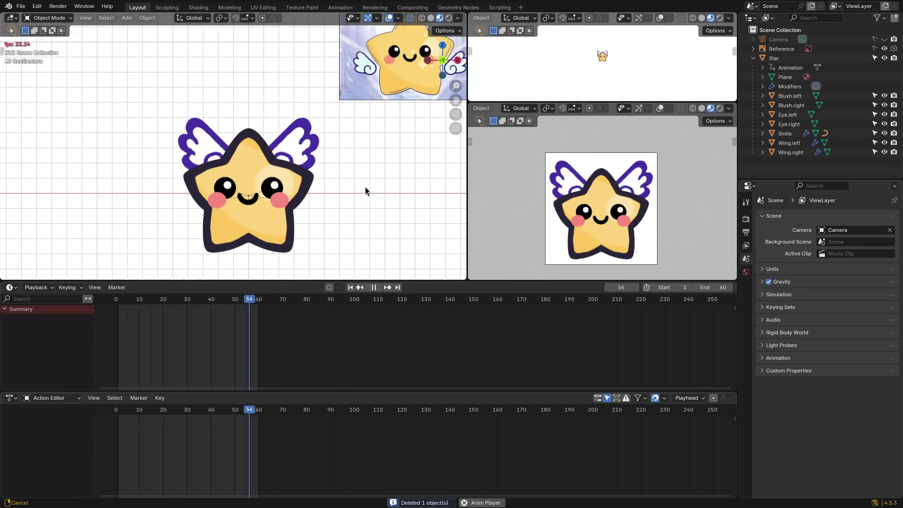
shift+middle_drag(331, 187, 334, 189)
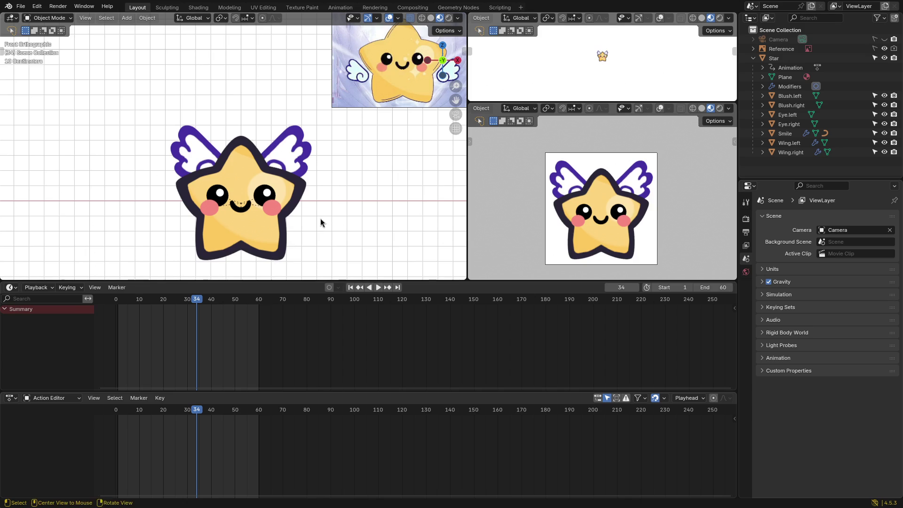
Step: Select the Star, browse its actions and scrub through the Bounce.1 animation
drag(192, 304, 120, 307)
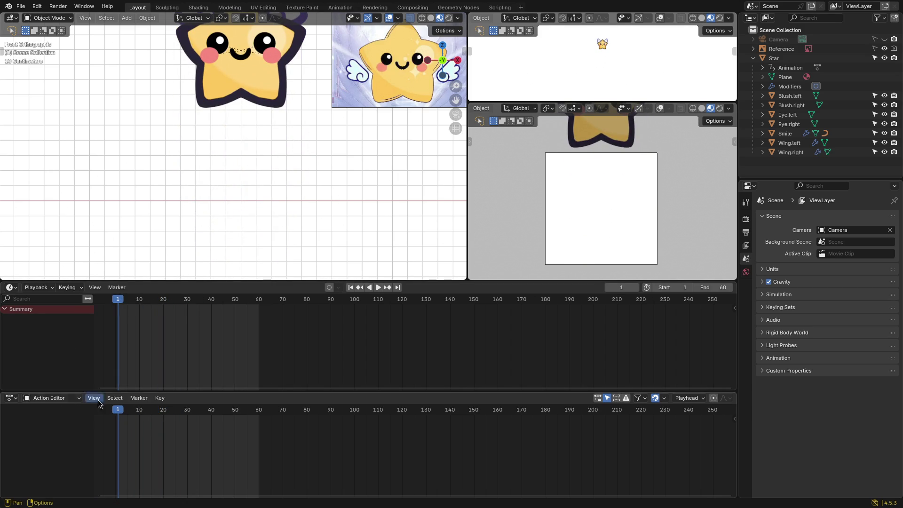
click(254, 103)
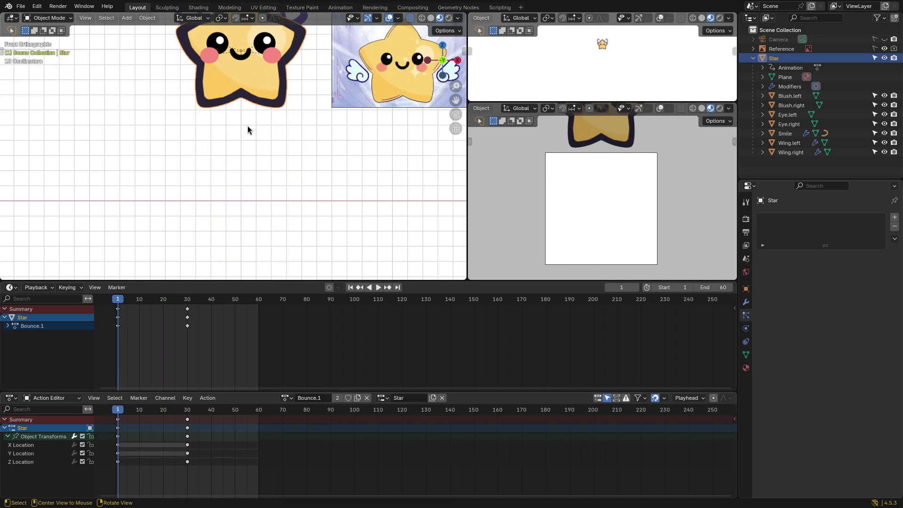
click(284, 398)
mouse_move(118, 303)
mouse_down()
mouse_move(186, 303)
mouse_move(125, 303)
mouse_move(148, 308)
mouse_up()
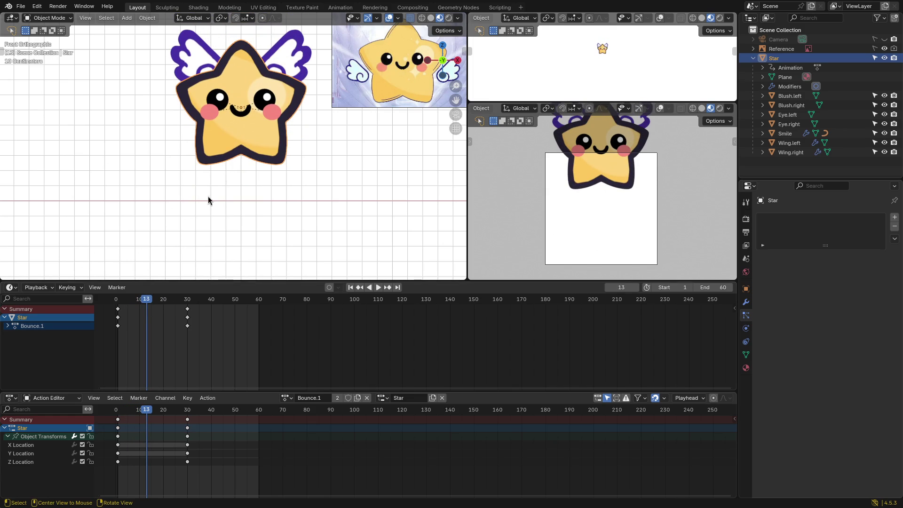
click(289, 55)
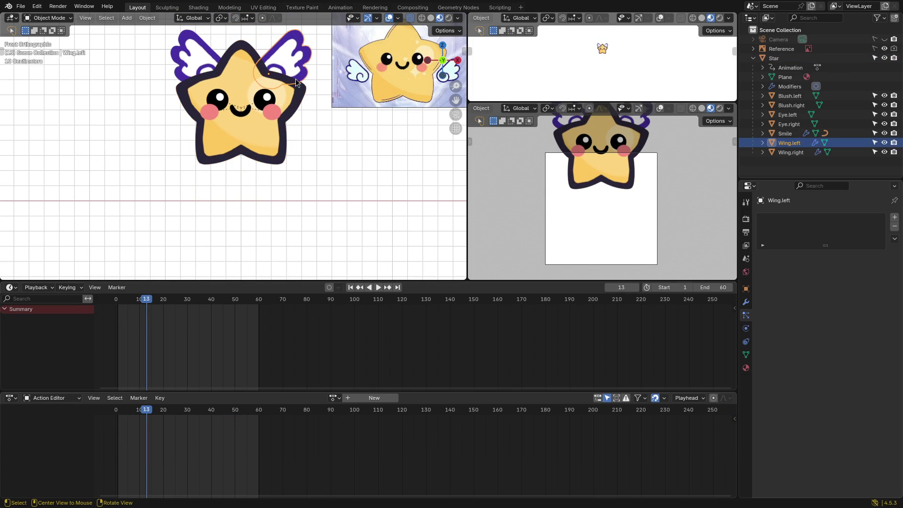
Step: Test moving and rotating Wing.left, then undo so it returns beside the star
key(g)
right_click(297, 132)
key(g)
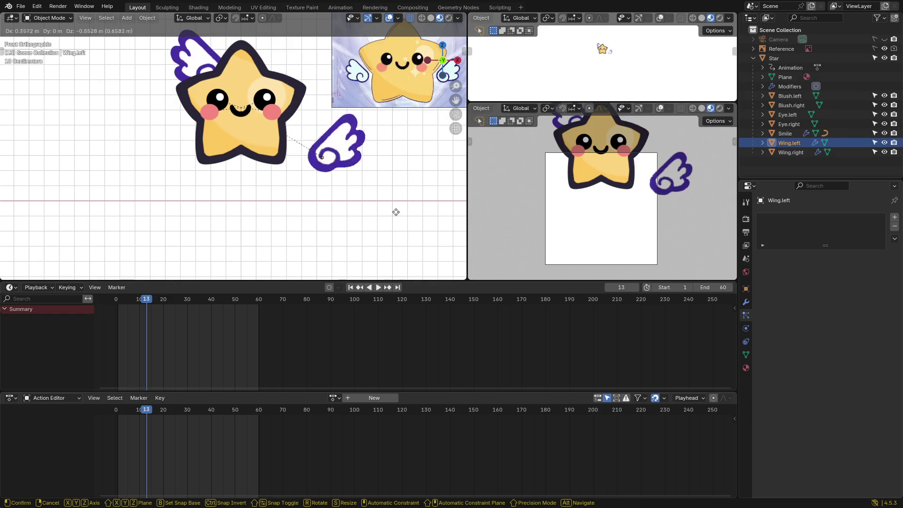
click(397, 237)
key(r)
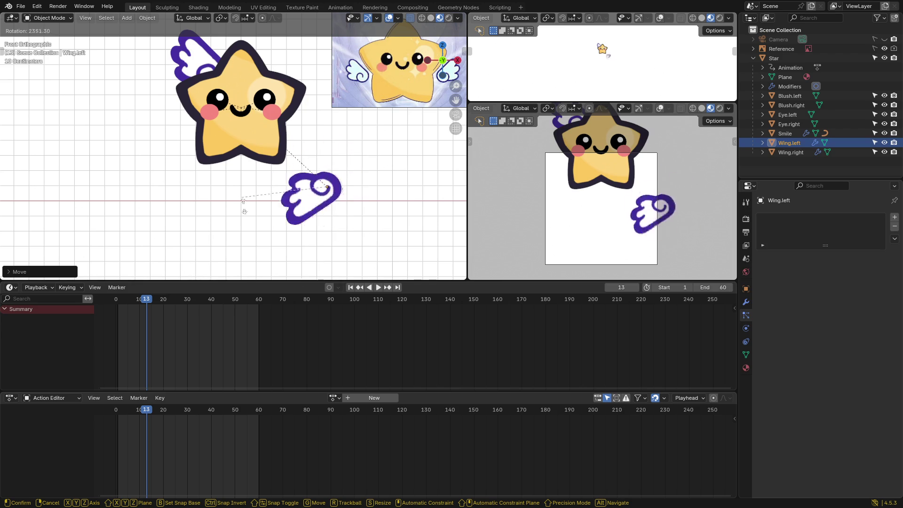
click(308, 246)
key(ctrl+z)
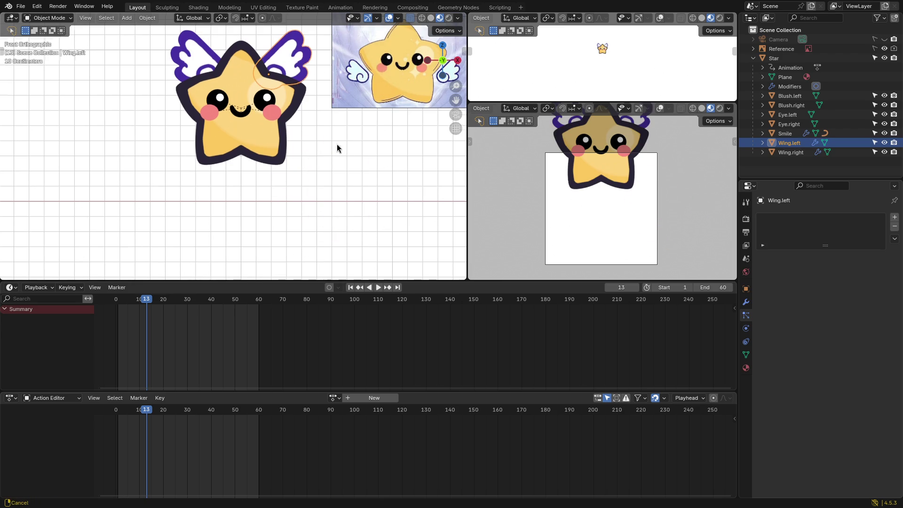
Step: Select Smile, zoom in on the star's face, and select the Smile.guide curve
click(241, 109)
scroll(312, 151, up, 4)
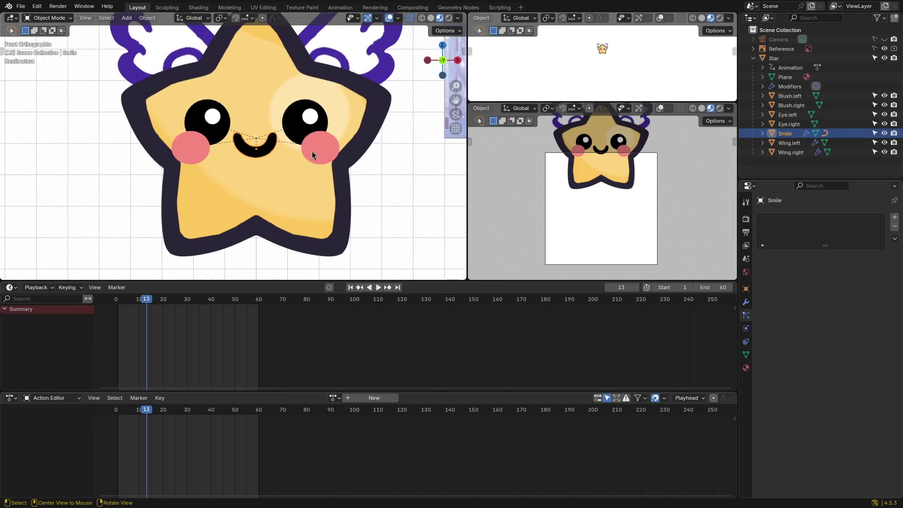
key(g)
key(Escape)
scroll(306, 135, up, 4)
shift+middle_drag(306, 136, 254, 168)
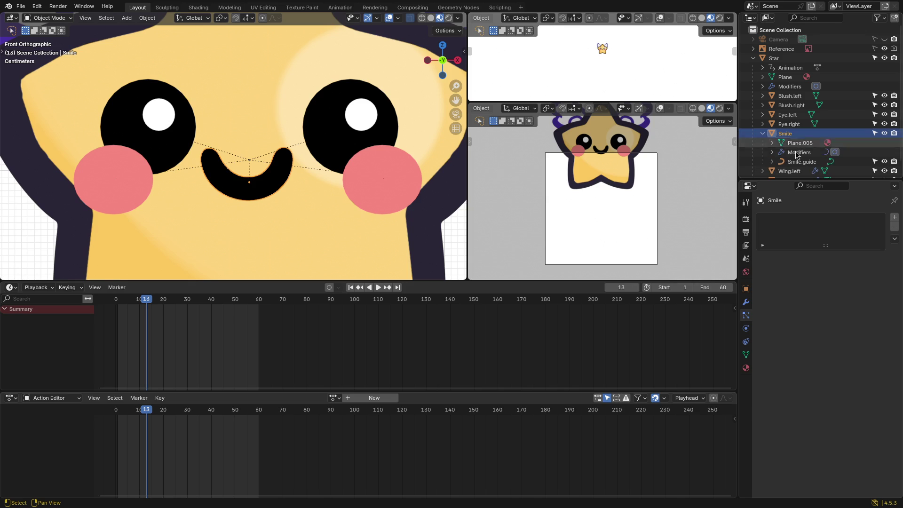
click(806, 163)
Step: Move the Smile.guide control point a few times to adjust the smile's shape
click(318, 166)
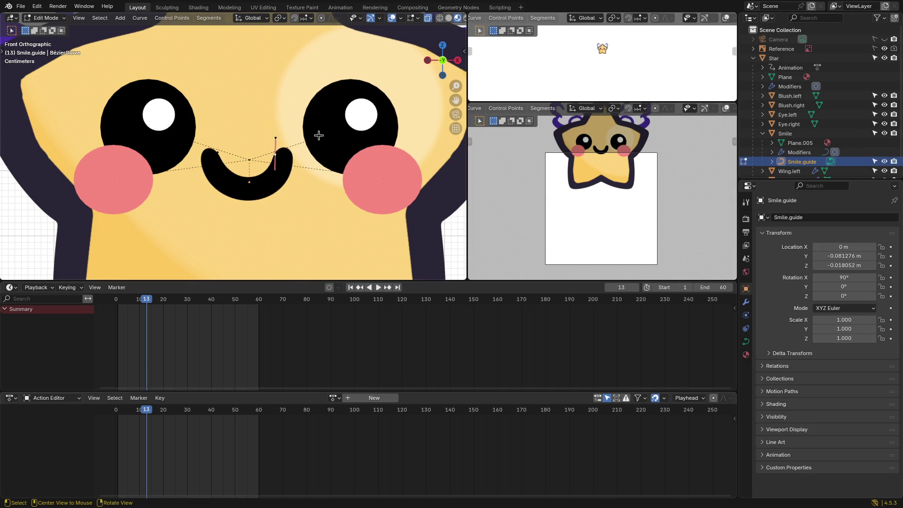
key(g)
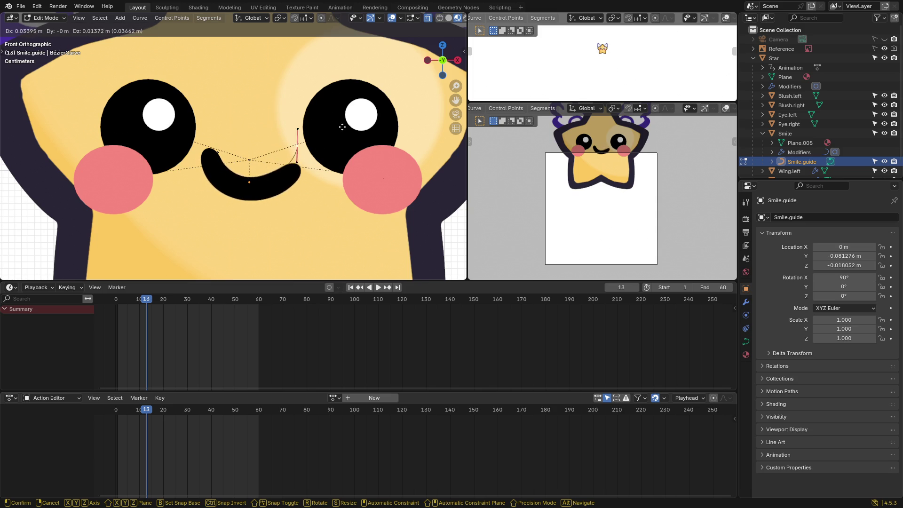
click(322, 125)
key(g)
click(226, 141)
key(g)
click(315, 107)
Step: Tilt the point's handle to bend the smile, then leave Edit Mode and select the Star
key(r)
click(307, 124)
key(r)
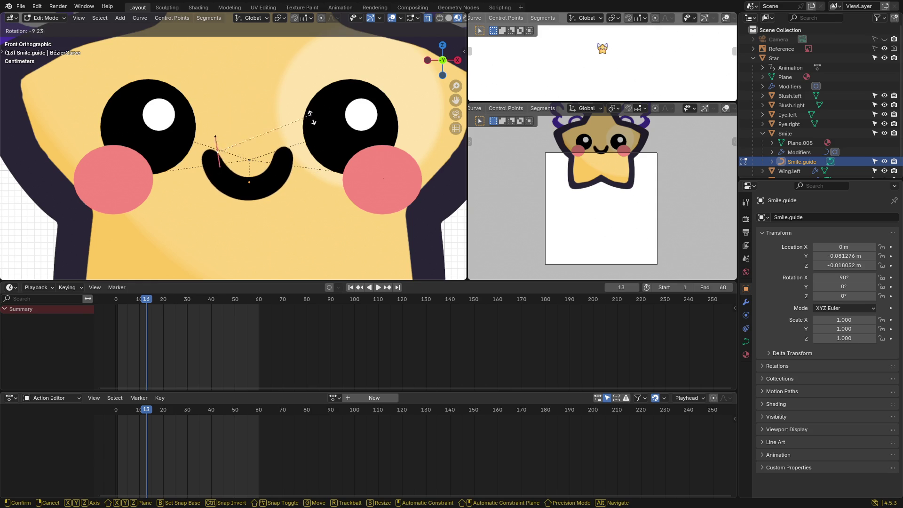
key(Escape)
click(273, 158)
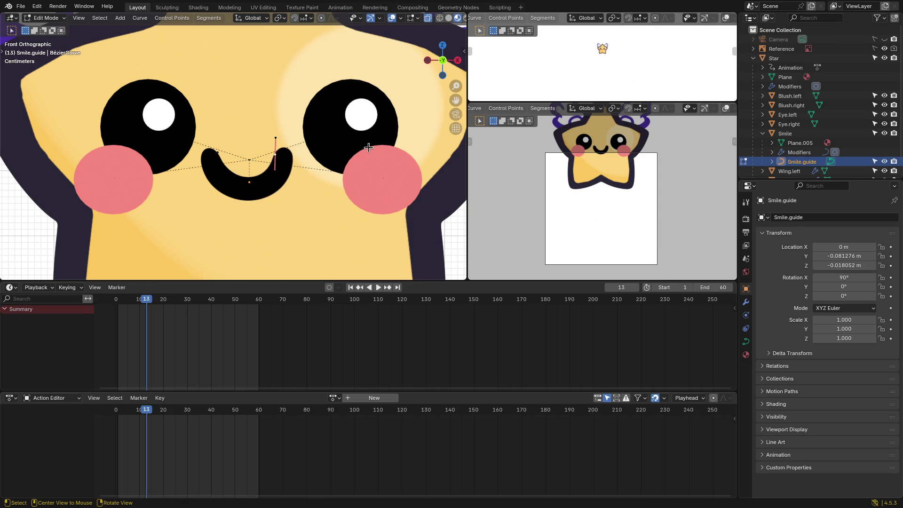
key(Tab)
click(322, 150)
scroll(330, 152, down, 5)
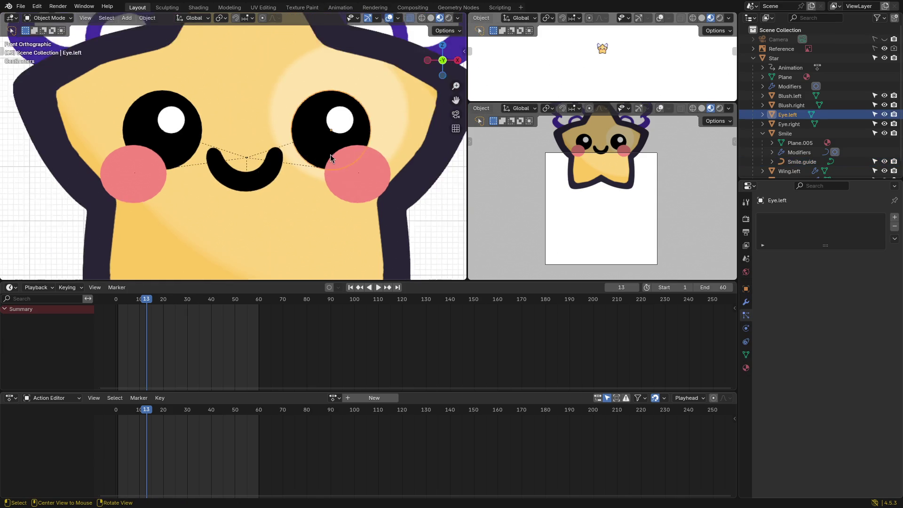
Step: Try rotating the star and moving the left eye and smile, cancelling each
key(r)
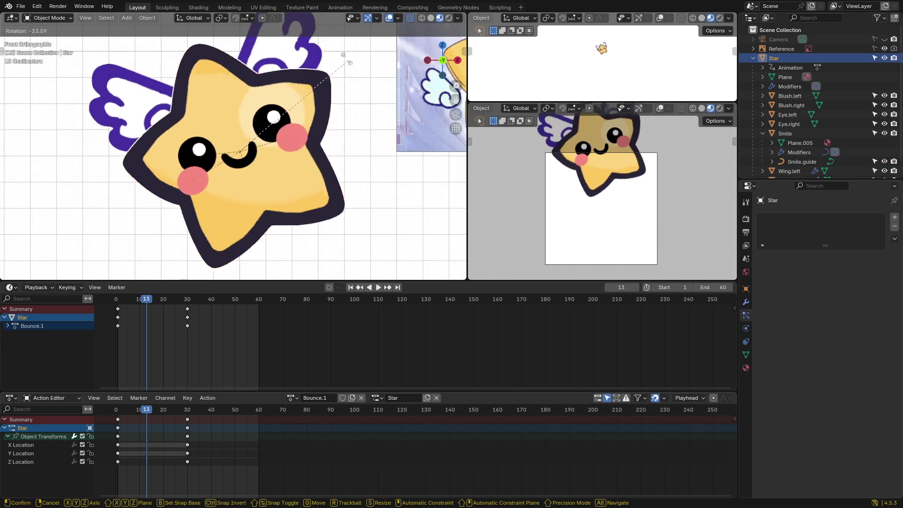
key(Escape)
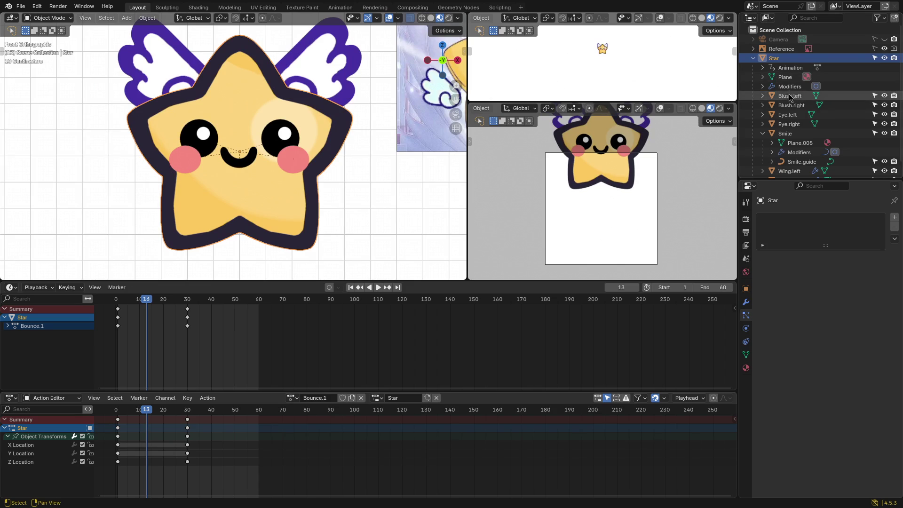
click(791, 96)
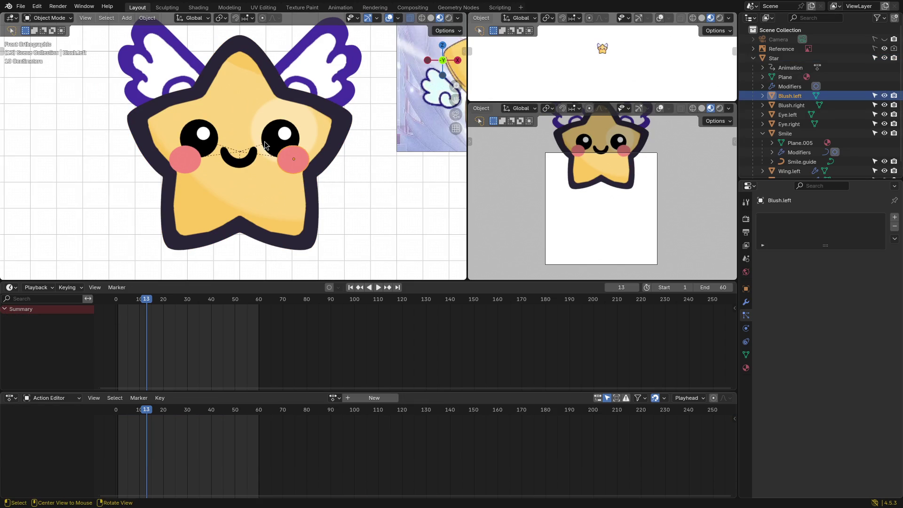
click(788, 115)
key(g)
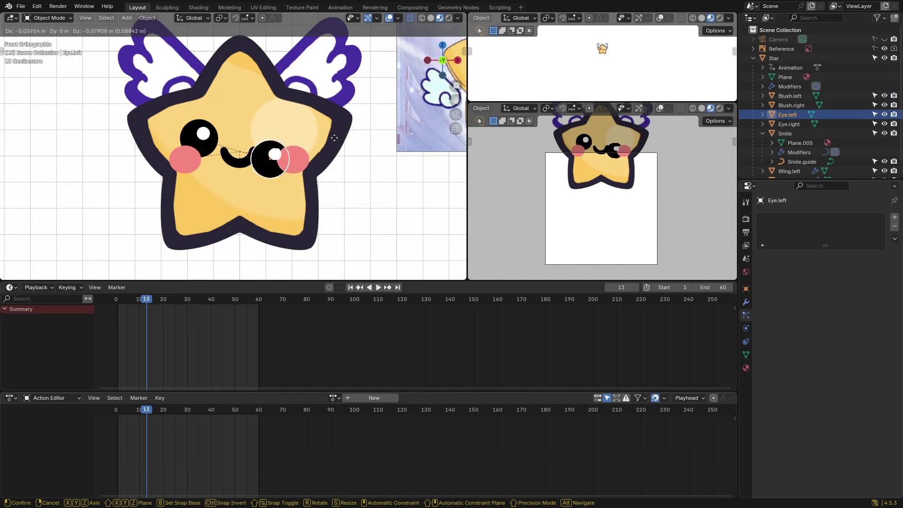
key(Escape)
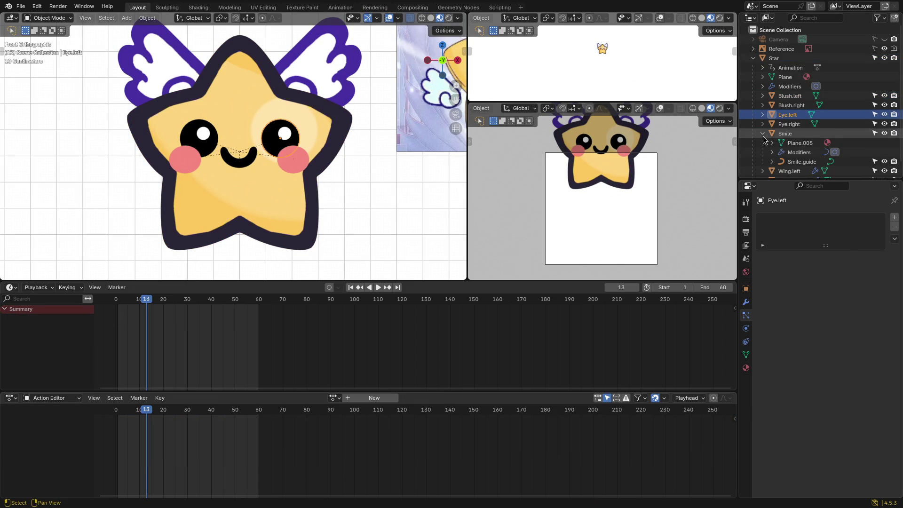
click(790, 134)
key(g)
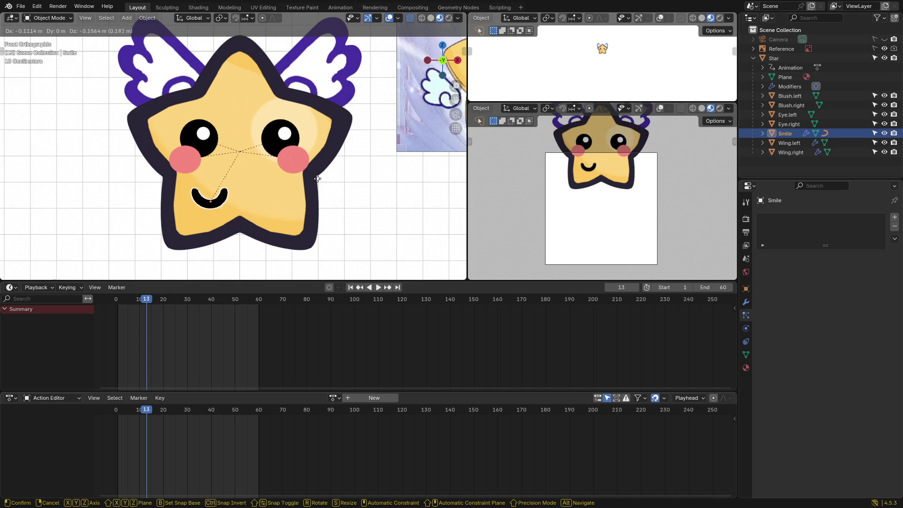
key(Escape)
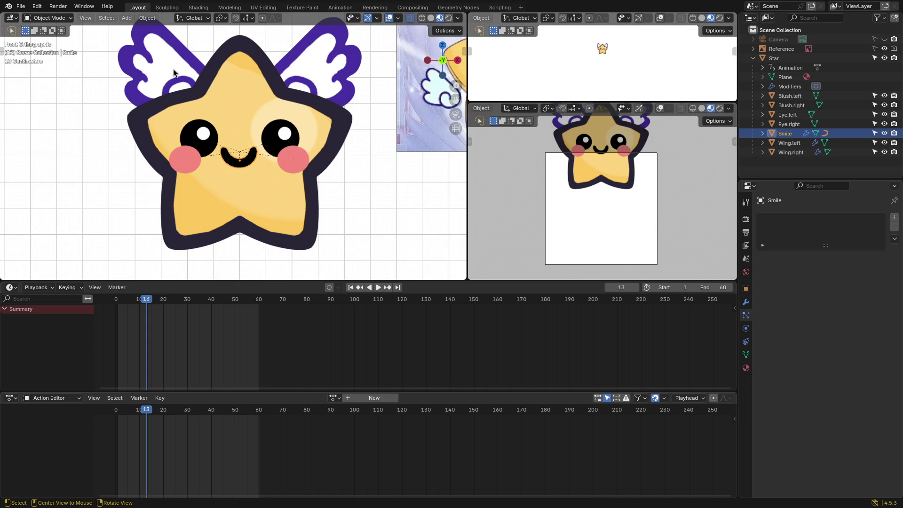
Step: Rotate Wing.right to a new angle
click(178, 73)
scroll(179, 73, down, 4)
key(r)
click(288, 74)
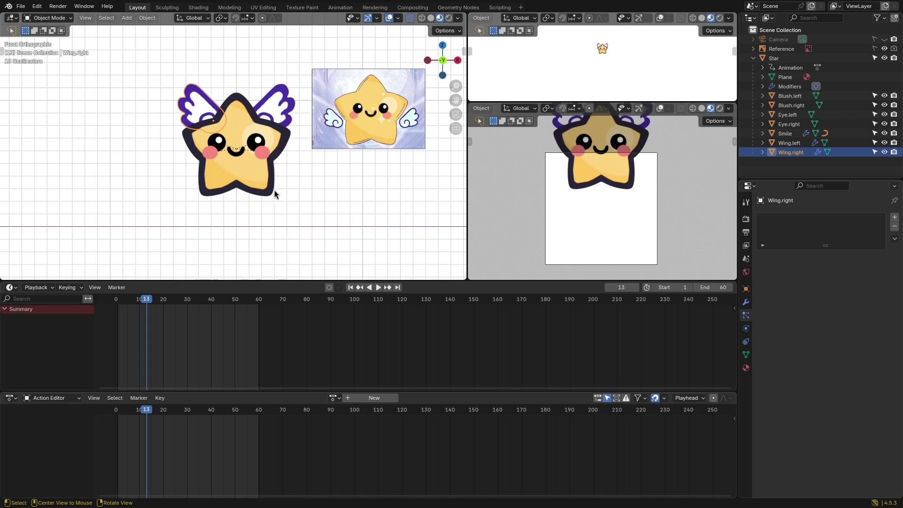
Step: Reframe the view, scrub the bounce from frame 2 to 31, and select the Star
scroll(282, 180, down, 1)
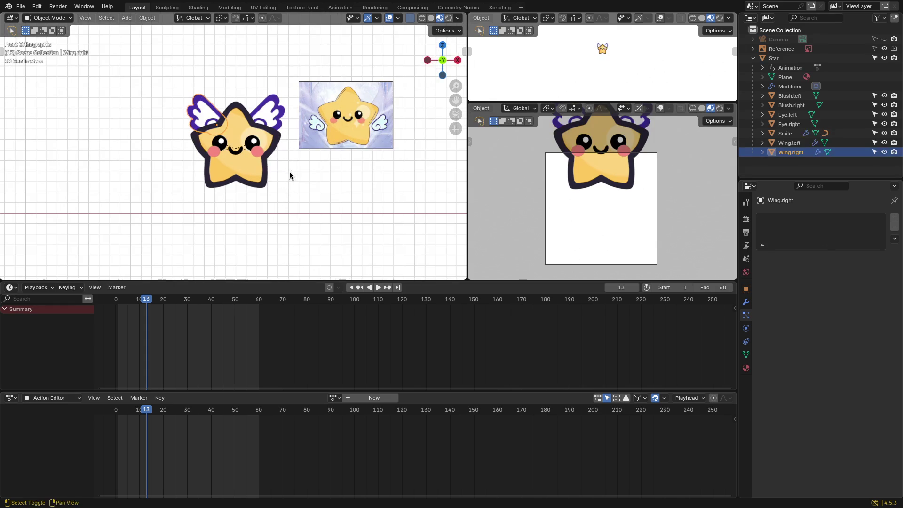
shift+middle_drag(288, 169, 307, 201)
drag(146, 300, 118, 304)
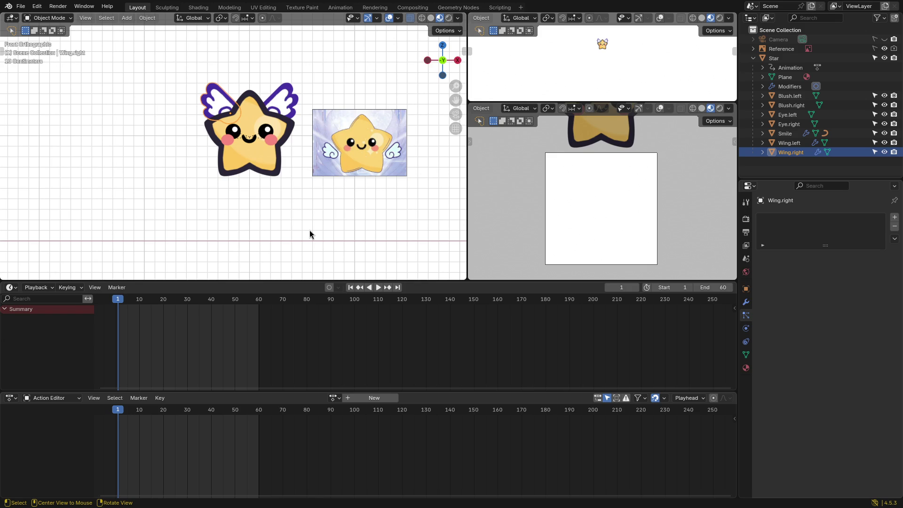
shift+middle_drag(274, 228, 270, 188)
drag(118, 299, 188, 304)
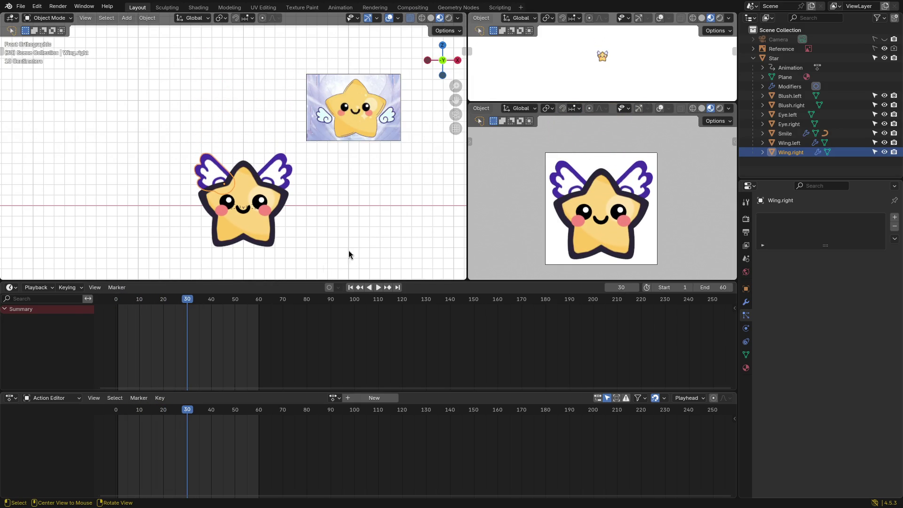
click(259, 235)
Step: Move the Star's frame-30 keyframes to frame 20
mouse_move(207, 335)
mouse_down()
mouse_move(178, 303)
mouse_move(117, 306)
mouse_move(162, 307)
mouse_up()
key(g)
click(161, 310)
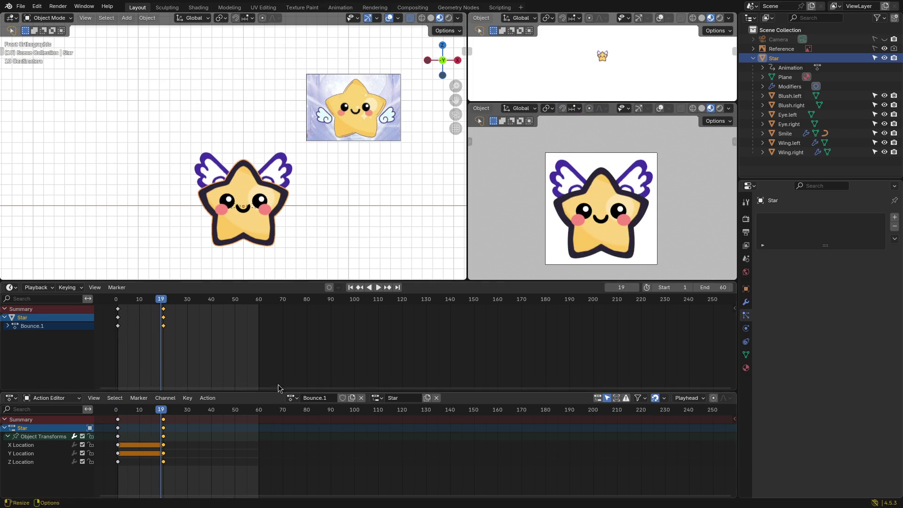
click(292, 398)
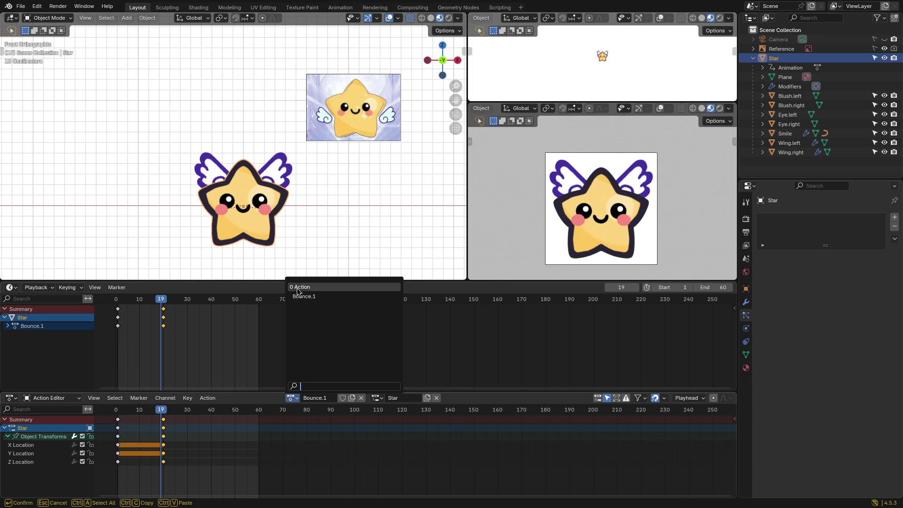
Step: Swap the star to the empty action, then reassign Bounce.1
click(298, 287)
mouse_move(162, 307)
mouse_down()
mouse_move(123, 306)
mouse_move(164, 310)
mouse_up()
click(296, 401)
click(309, 306)
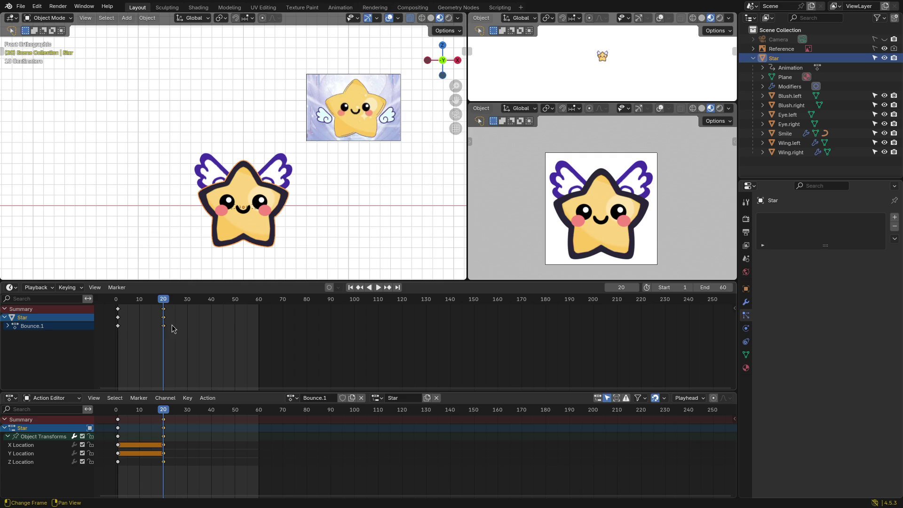
Step: Preview the quicker bounce, stop at frame 20, and show the star's transform values
click(162, 309)
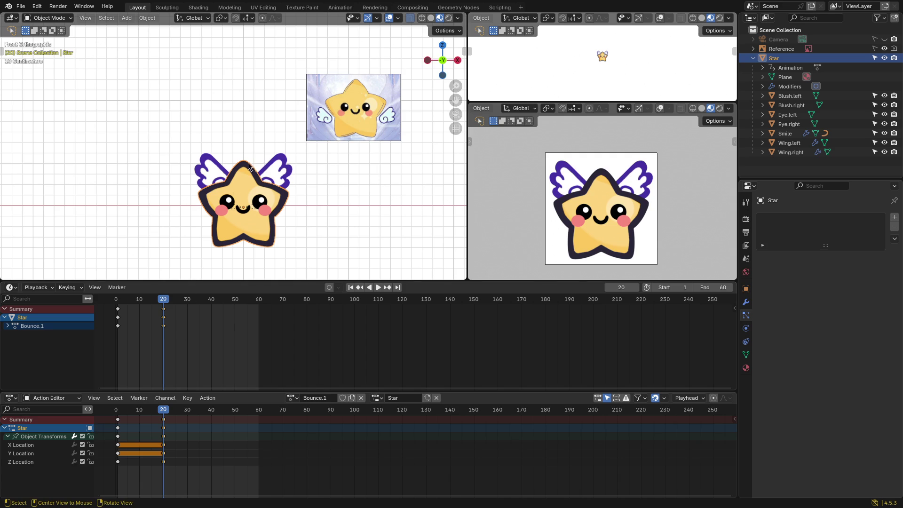
mouse_move(170, 300)
mouse_down()
mouse_move(120, 305)
mouse_move(166, 305)
mouse_move(159, 310)
mouse_up()
click(162, 309)
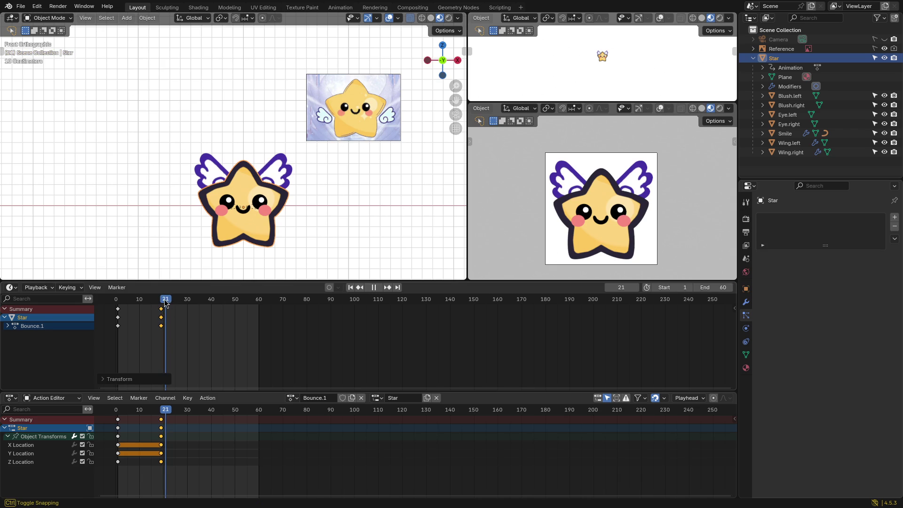
key(Left)
shift+middle_drag(341, 229, 325, 207)
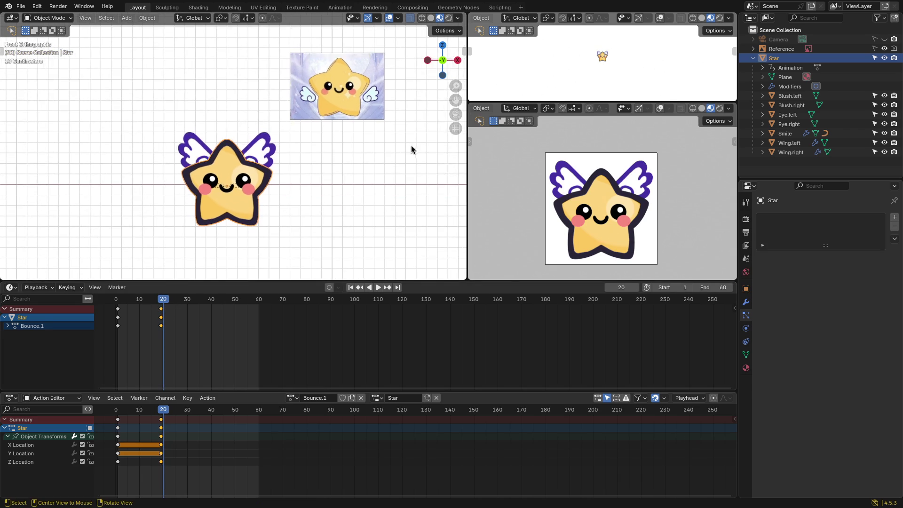
key(n)
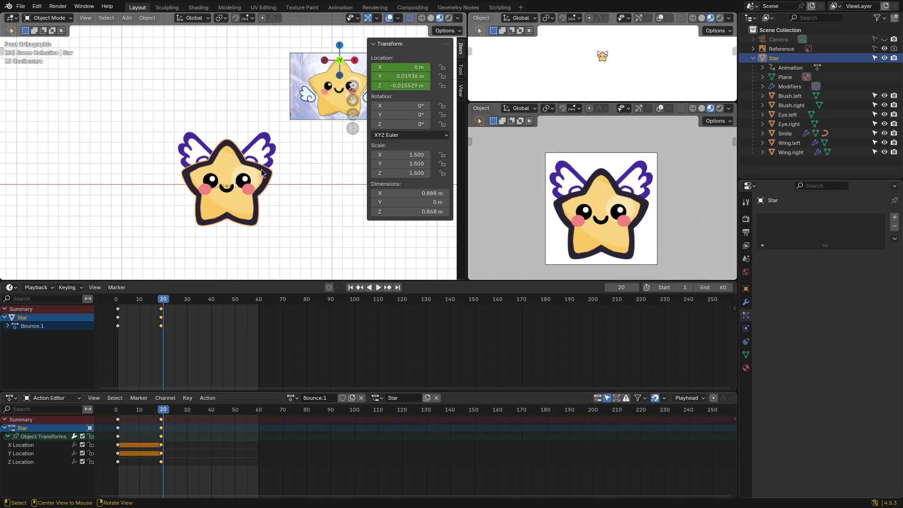
Step: Apply the Star's scale so it reads 1.000, then try a vertical squash and cancel it
click(197, 155)
click(225, 214)
key(ctrl+a)
click(283, 210)
key(s)
key(Escape)
key(s)
key(z)
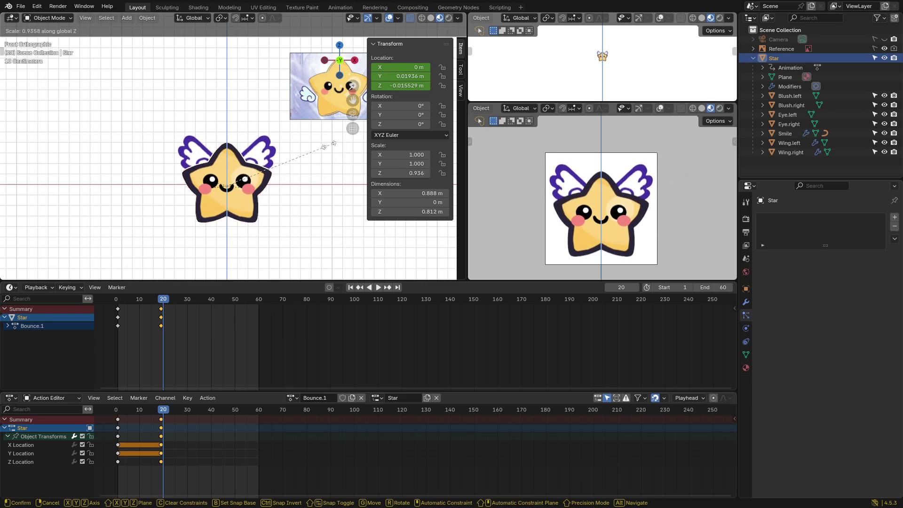
key(Escape)
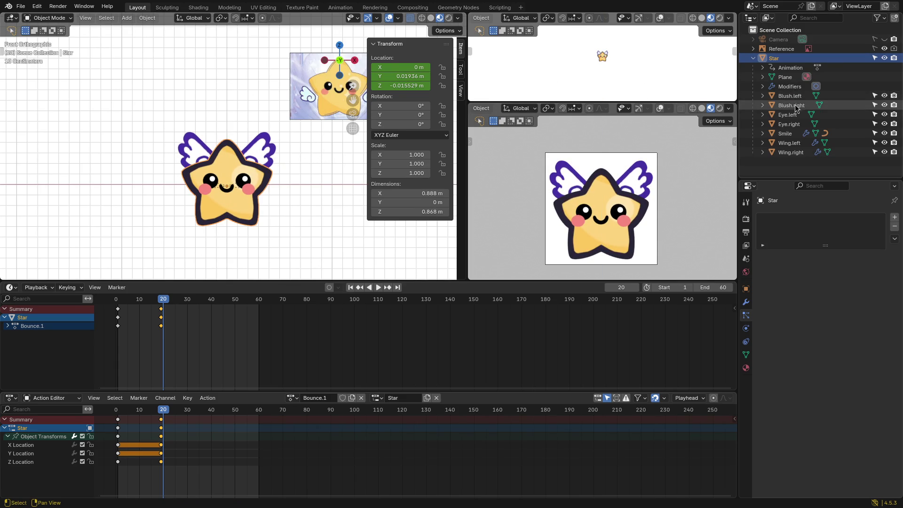
Step: Select the wings, then reselect Star and test a Z-axis squash, cancelling it
click(795, 143)
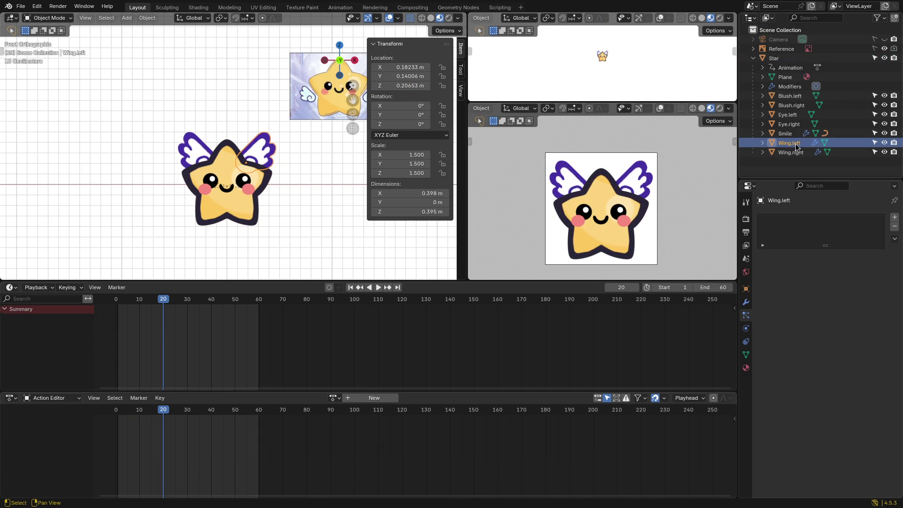
click(794, 152)
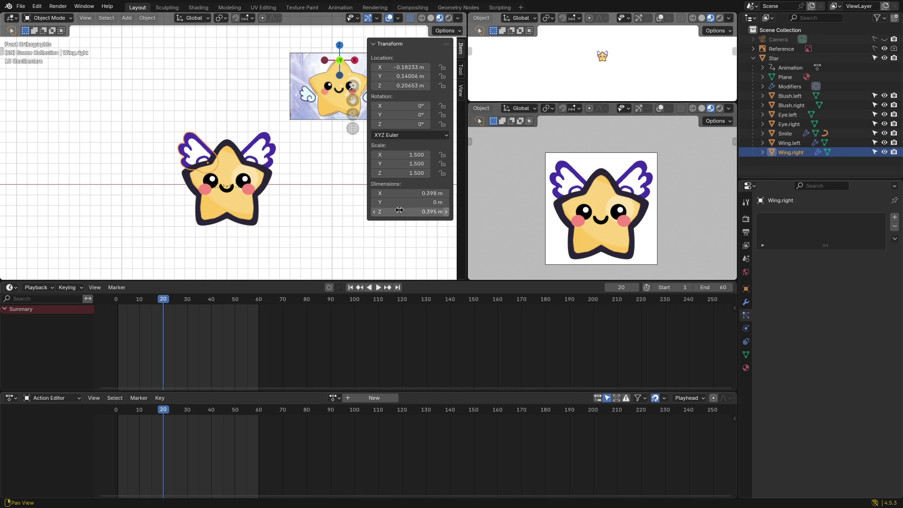
click(235, 212)
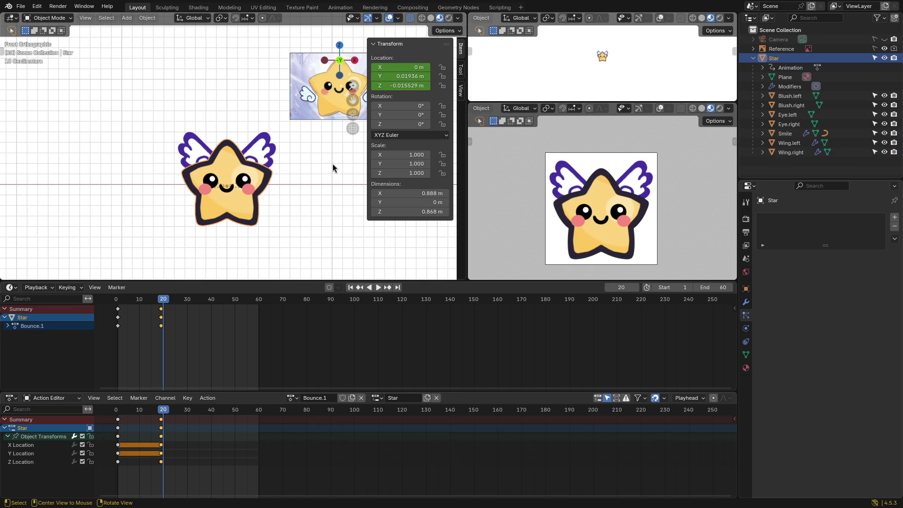
key(s)
key(z)
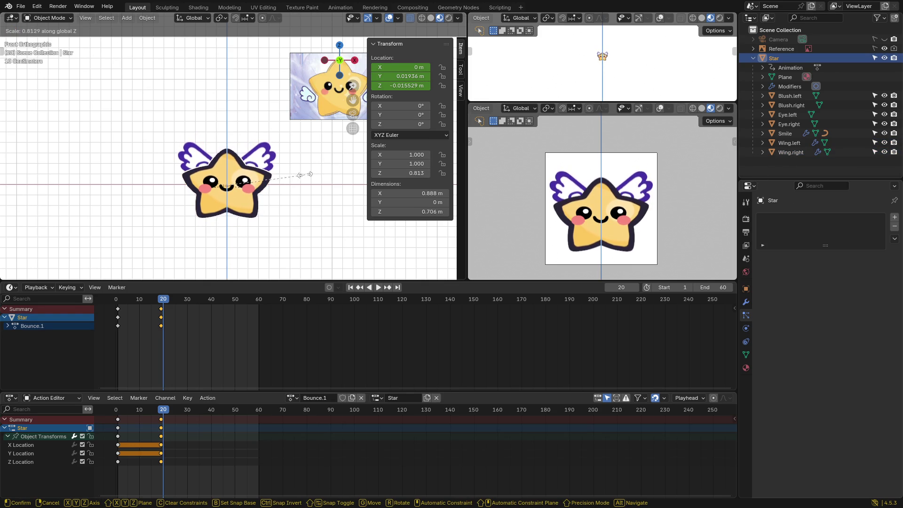
key(Escape)
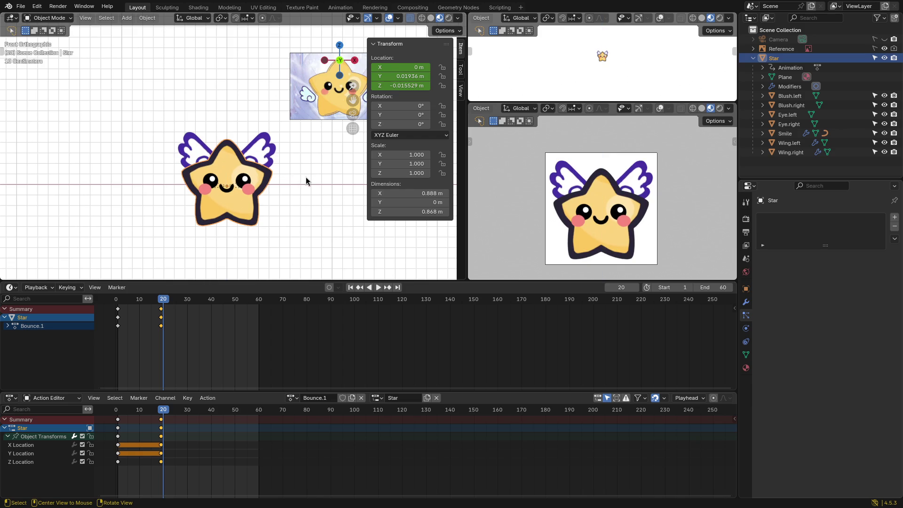
Step: Move Wing.left and Wing.right into the Scene Collection, then reselect the Star
click(788, 143)
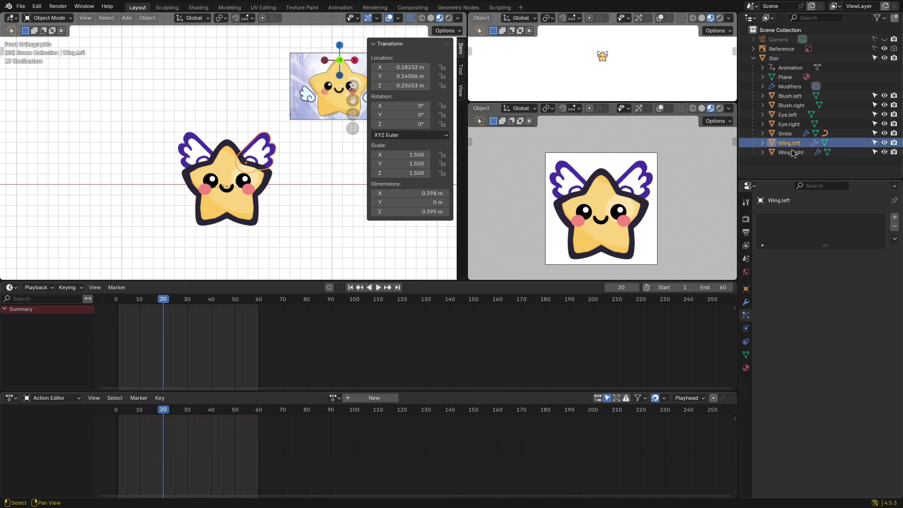
shift+click(785, 155)
click(788, 144)
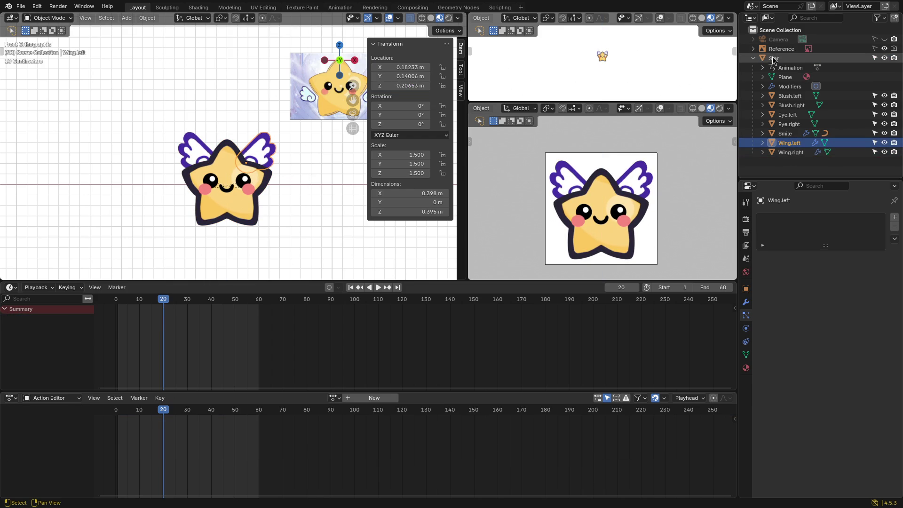
shift+click(788, 151)
drag(789, 141, 777, 30)
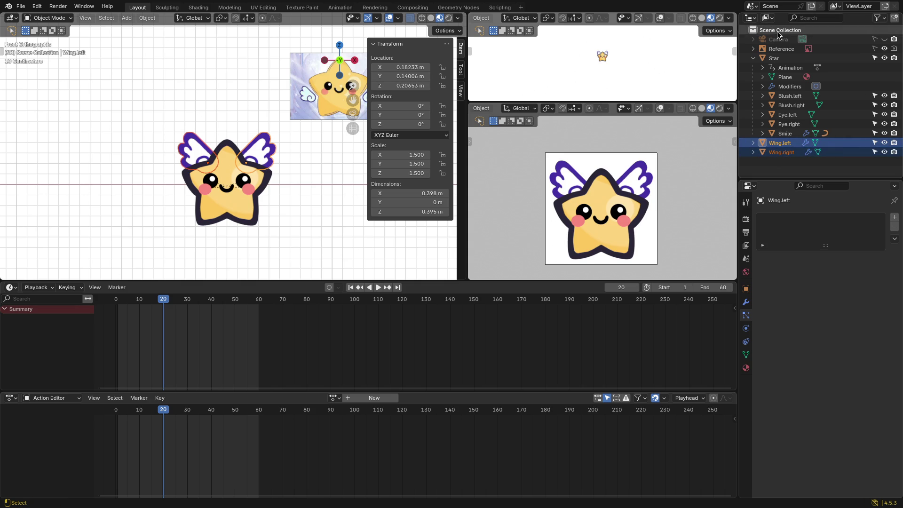
click(289, 205)
click(244, 220)
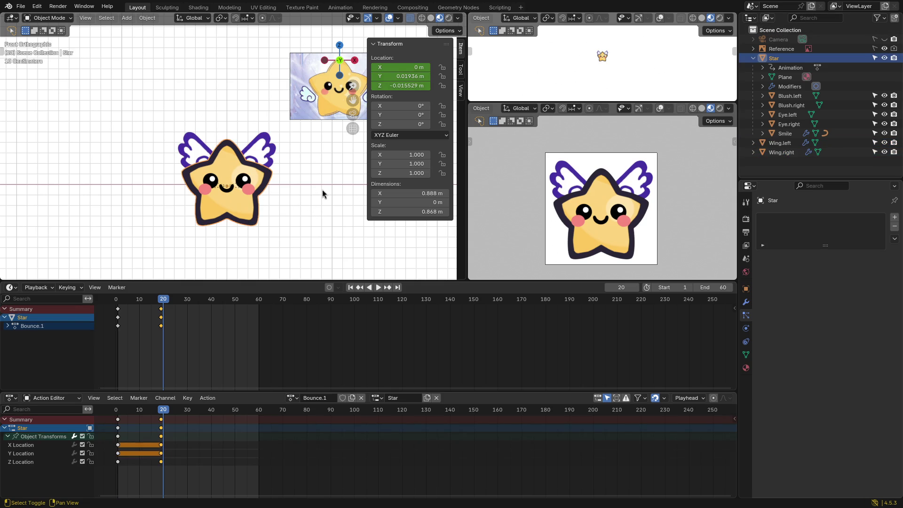
key(shift+s)
Step: Add an Arrows empty at the star's location and name it Star.Controller
key(shift+a)
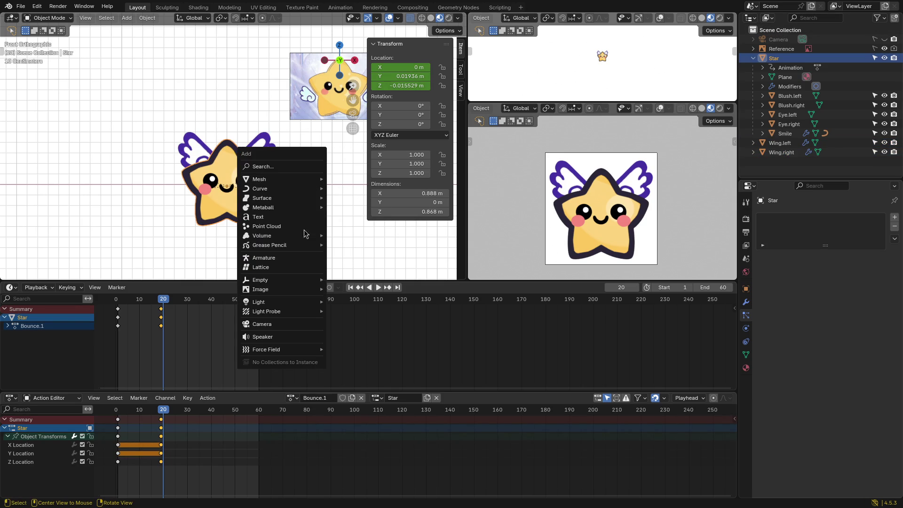
mouse_move(289, 281)
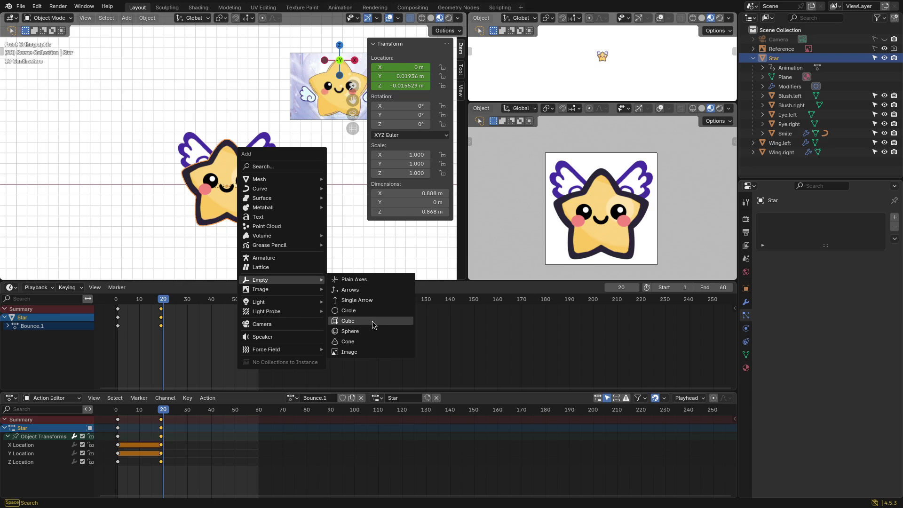
click(361, 291)
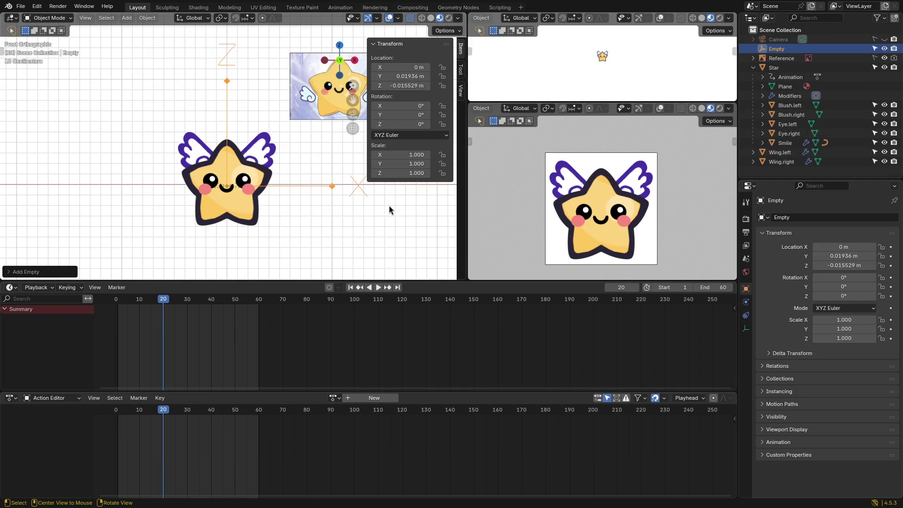
key(F2)
text(Star)
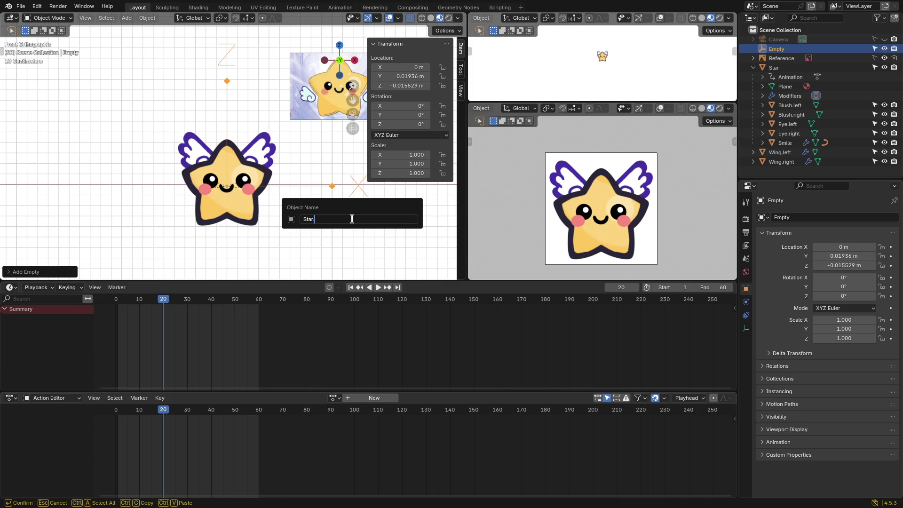
text(.Controller)
key(Return)
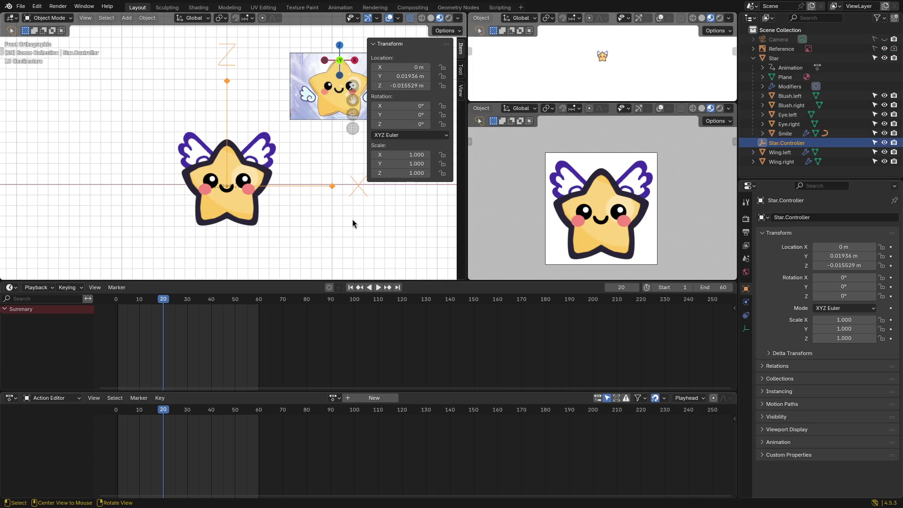
Step: Parent Star, the blush, eye and smile parts, and both wings under Star.Controller
click(783, 59)
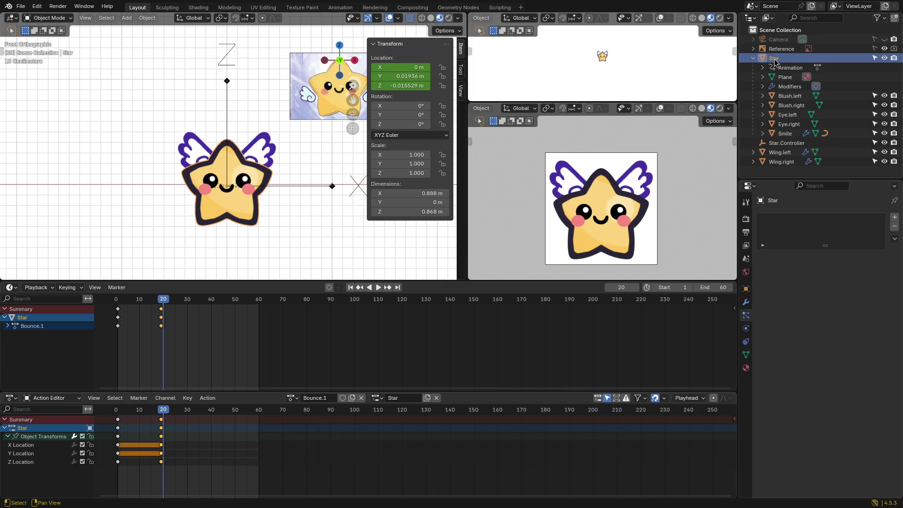
drag(774, 60, 788, 145)
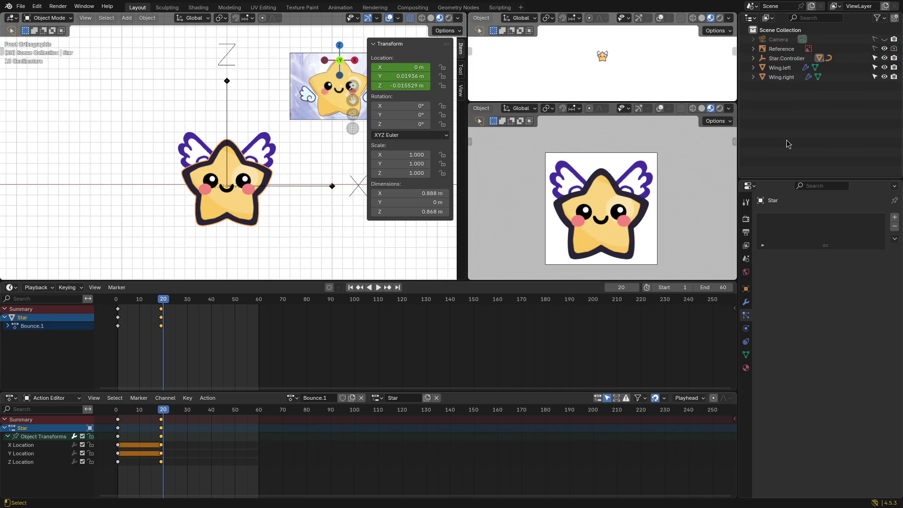
click(753, 59)
click(799, 105)
shift+click(795, 143)
drag(798, 107, 784, 59)
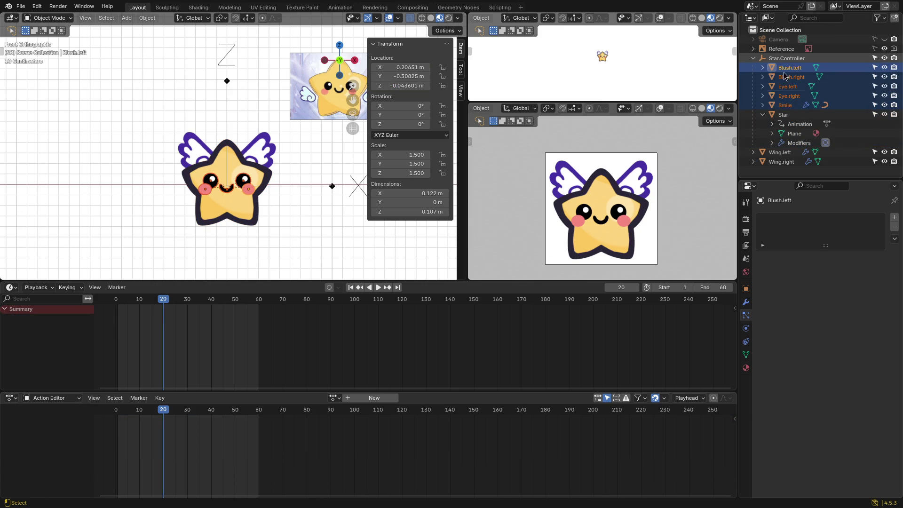
click(780, 153)
shift+click(781, 162)
drag(781, 159, 785, 58)
click(785, 58)
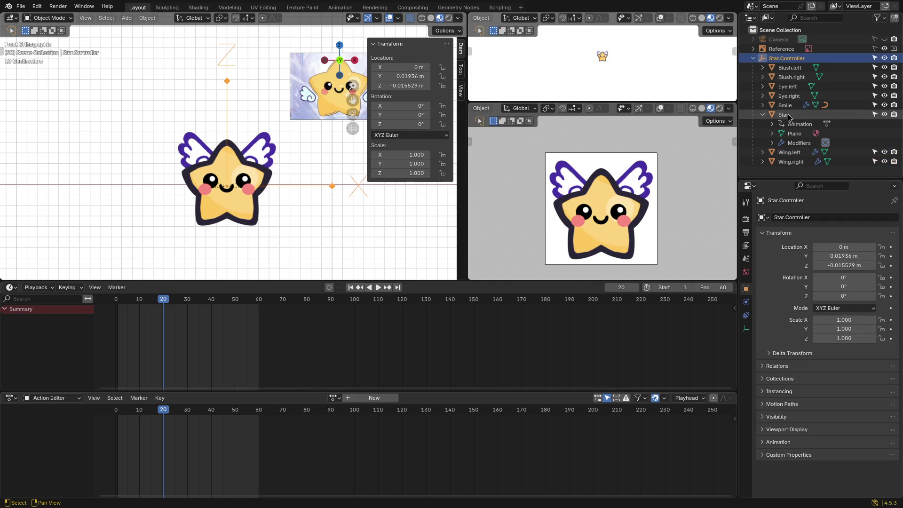
Step: Nudge Star vertically, and cancel the trial scale and the Star.Controller move
click(789, 117)
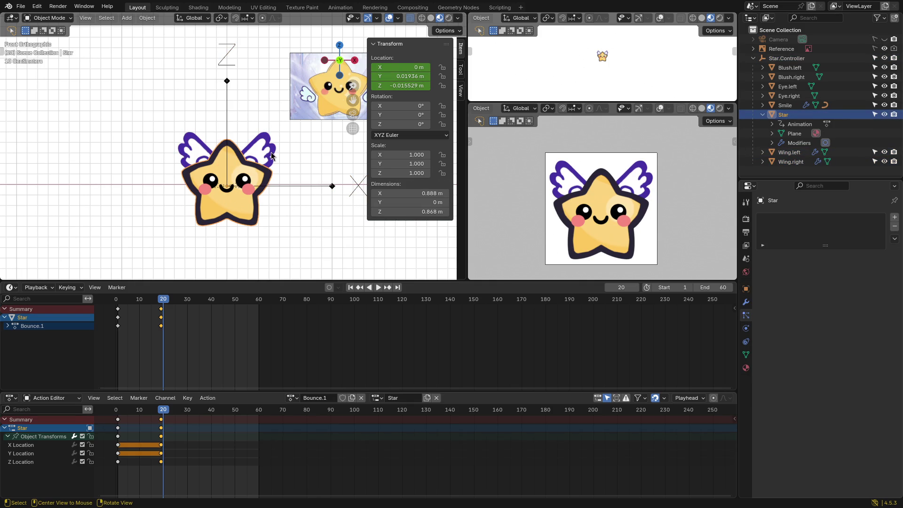
key(g)
key(z)
click(332, 223)
key(g)
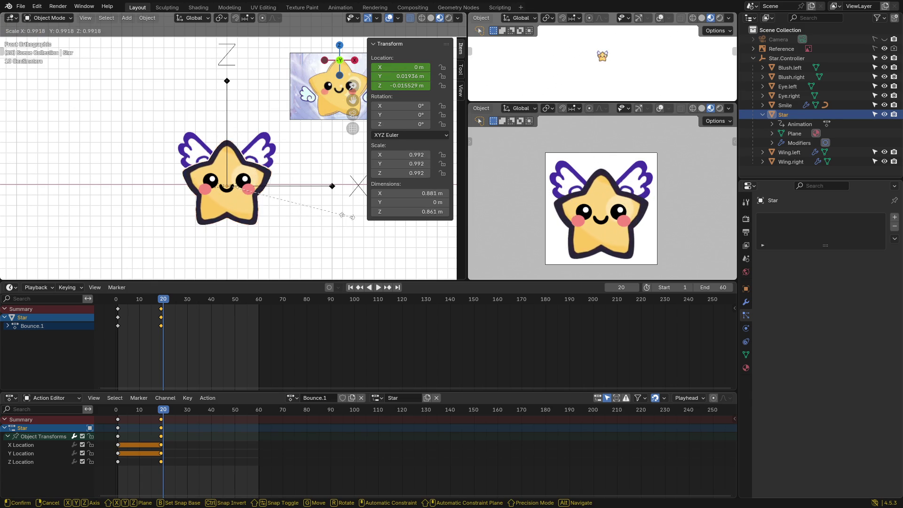
key(s)
key(Escape)
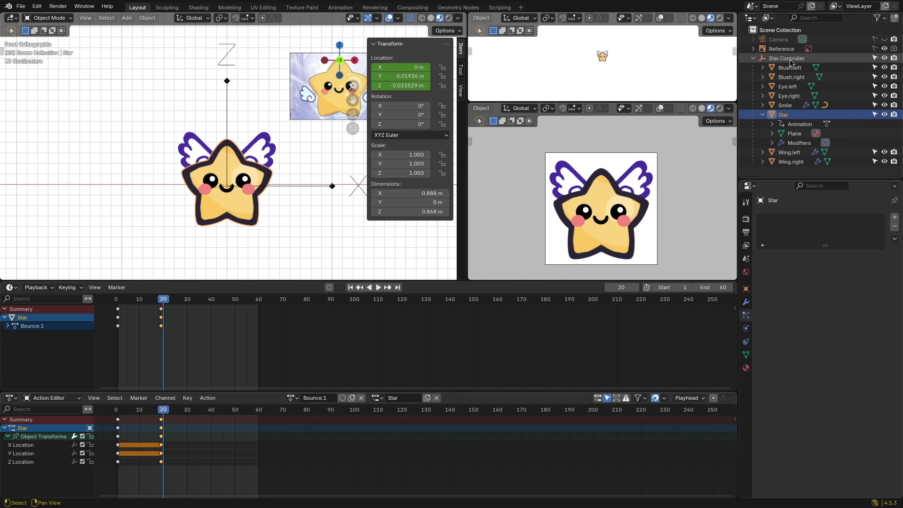
click(789, 60)
key(g)
key(Escape)
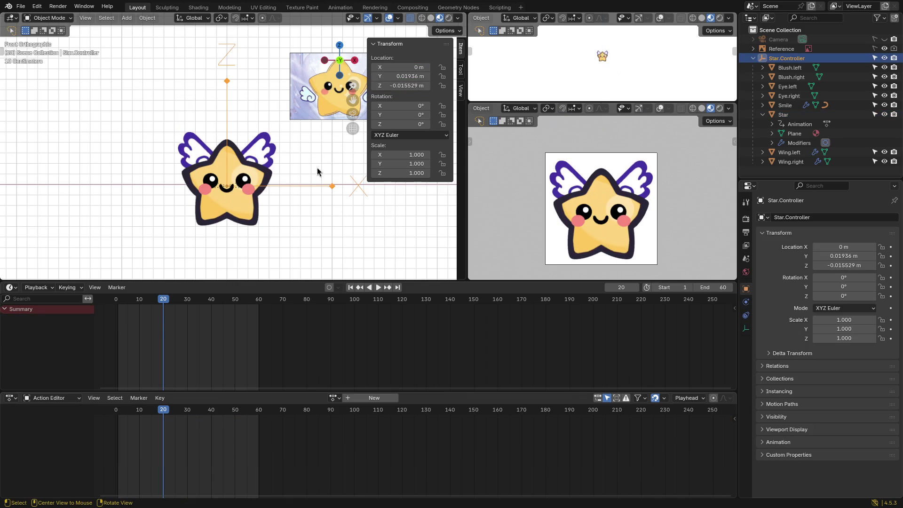
Step: Delete all of Star's bounce keyframes and return to frame 1
click(783, 115)
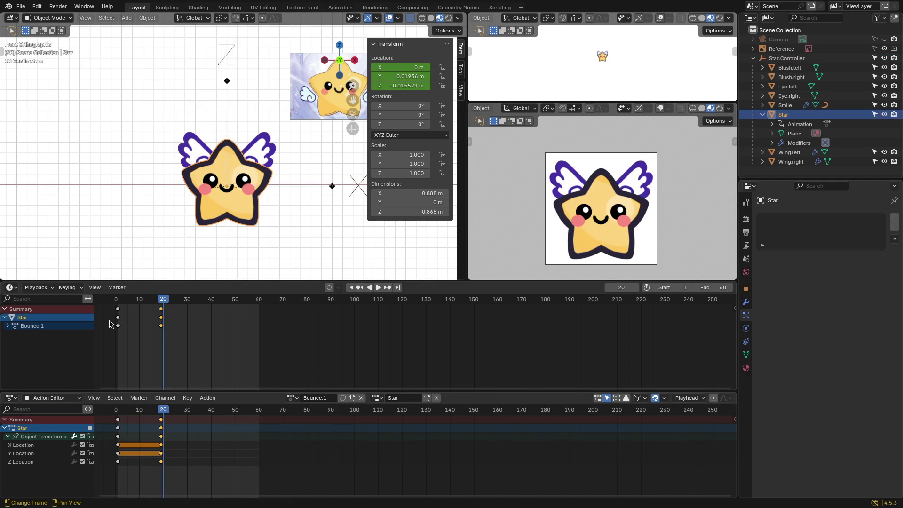
drag(178, 342, 103, 302)
key(Delete)
drag(160, 316, 117, 306)
click(786, 58)
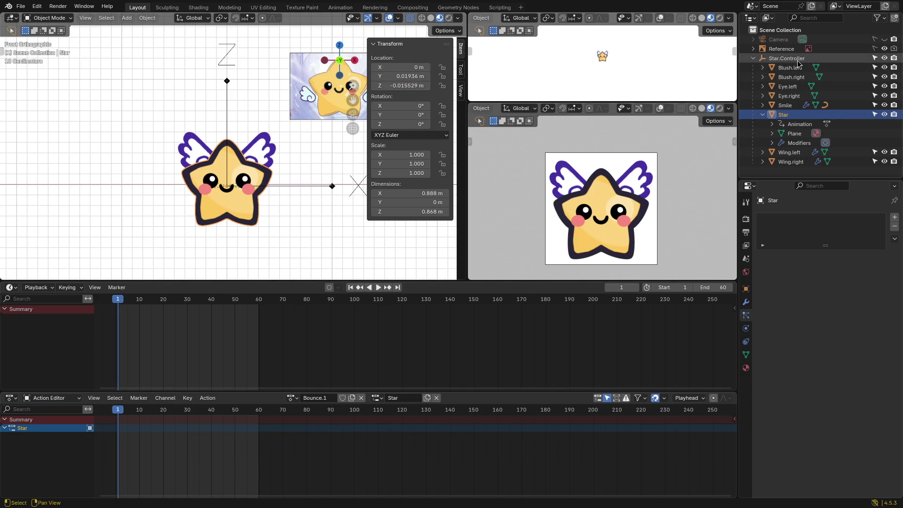
Step: Raise Star.Controller vertically to Z 1.3987 m
key(g)
key(z)
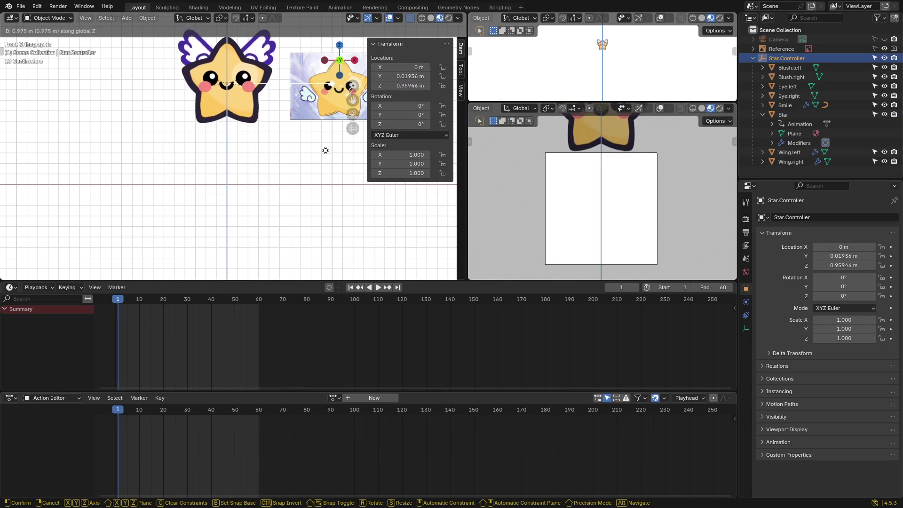
click(320, 149)
scroll(306, 151, down, 2)
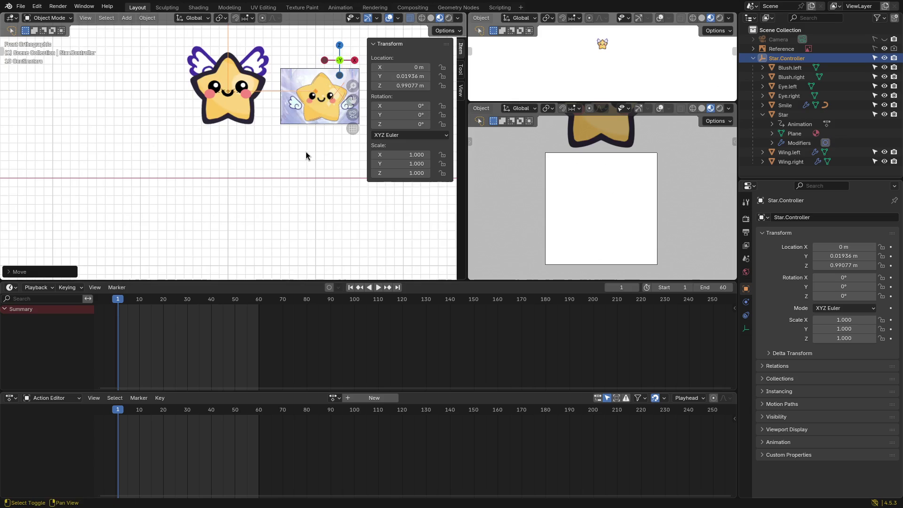
shift+middle_drag(306, 152, 291, 187)
key(g)
key(z)
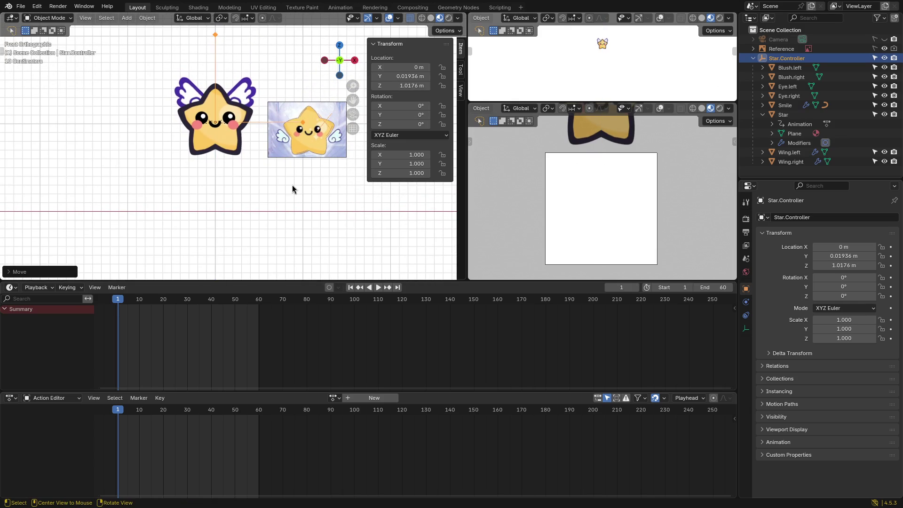
click(294, 152)
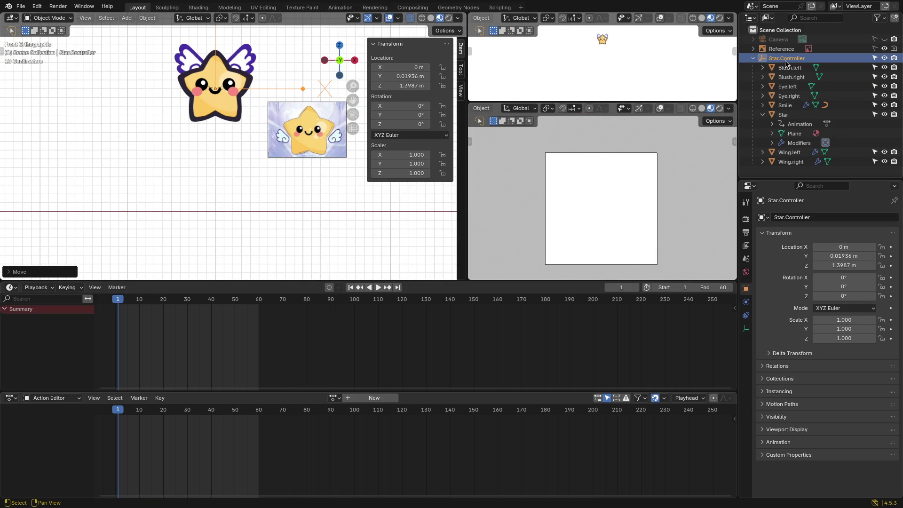
Step: Rename the empty to Star.controller and save emotes6.blend
key(F2)
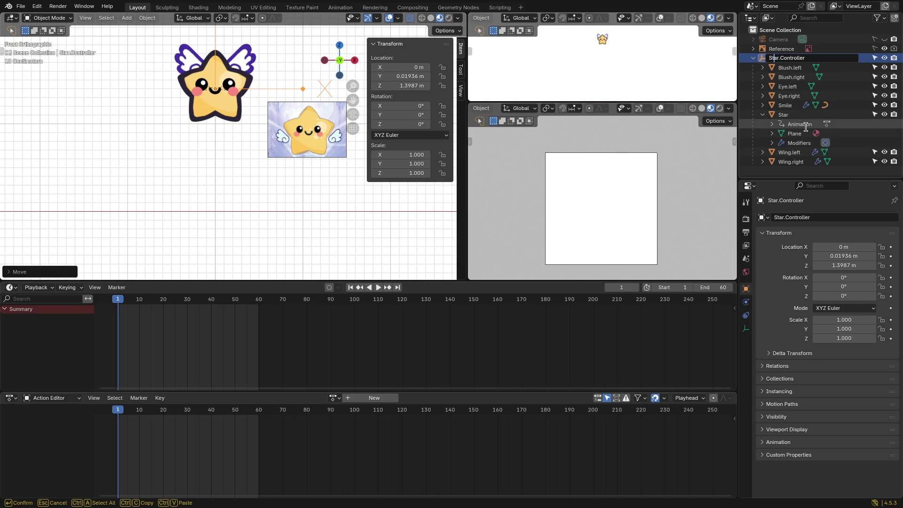
key(Delete)
text(c)
key(Return)
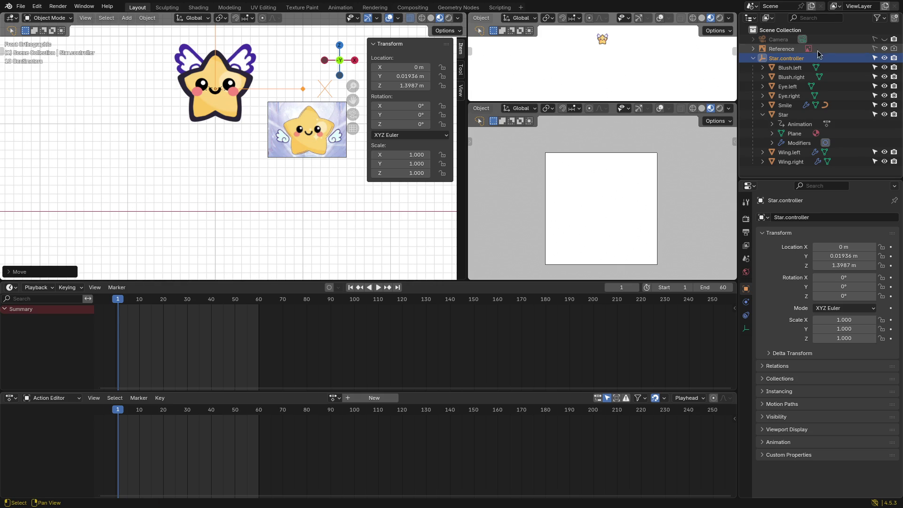
click(783, 115)
click(787, 58)
key(ctrl+s)
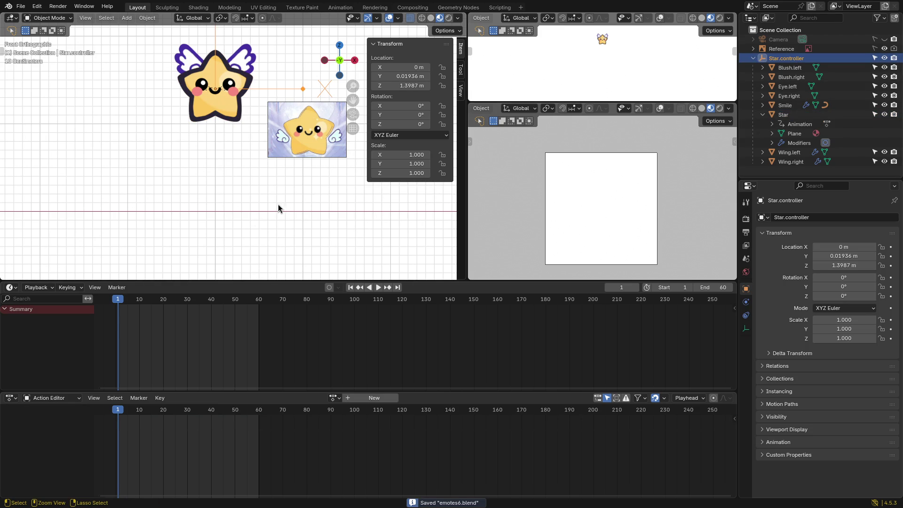
Step: Keyframe Star.controller's location at frame 1 with Z at 1.3987 m
key(k)
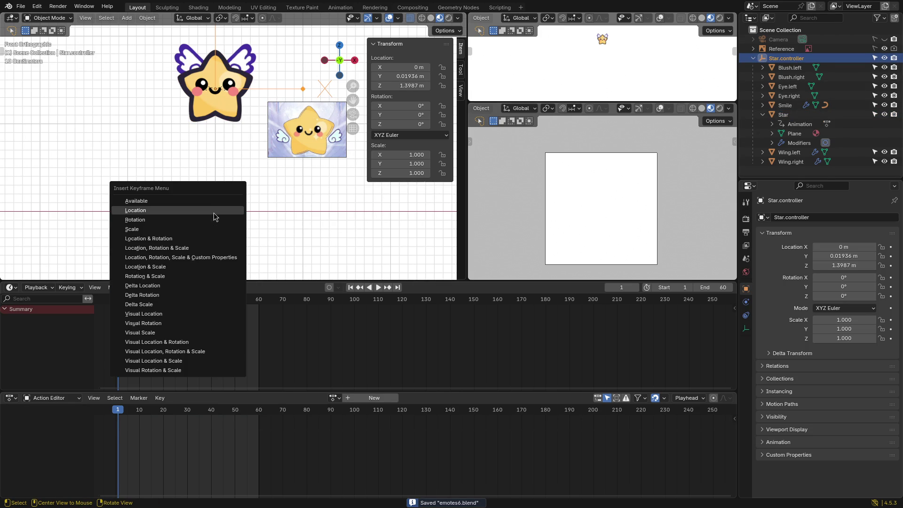
click(217, 216)
key(g)
key(z)
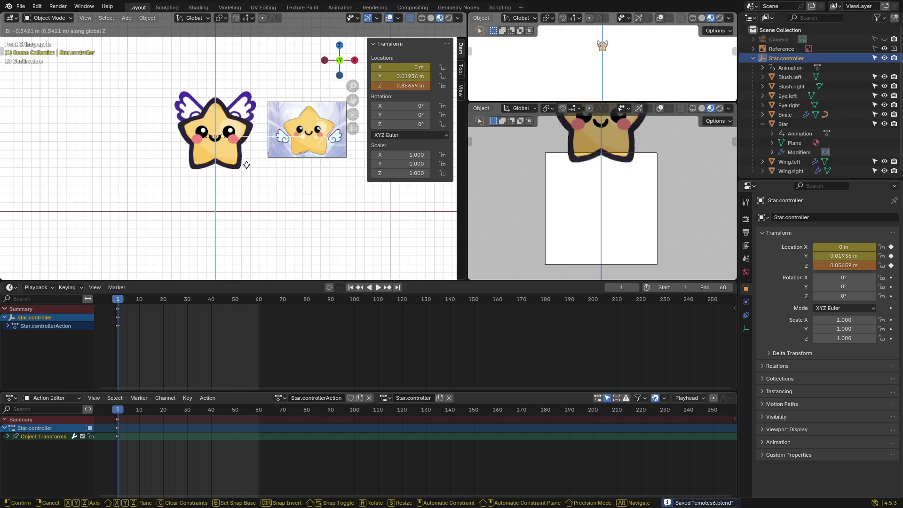
click(239, 198)
Step: Scrub to frame 19 and try lowering the controller, cancelling to keep Z 1.3987 m
drag(120, 300, 161, 302)
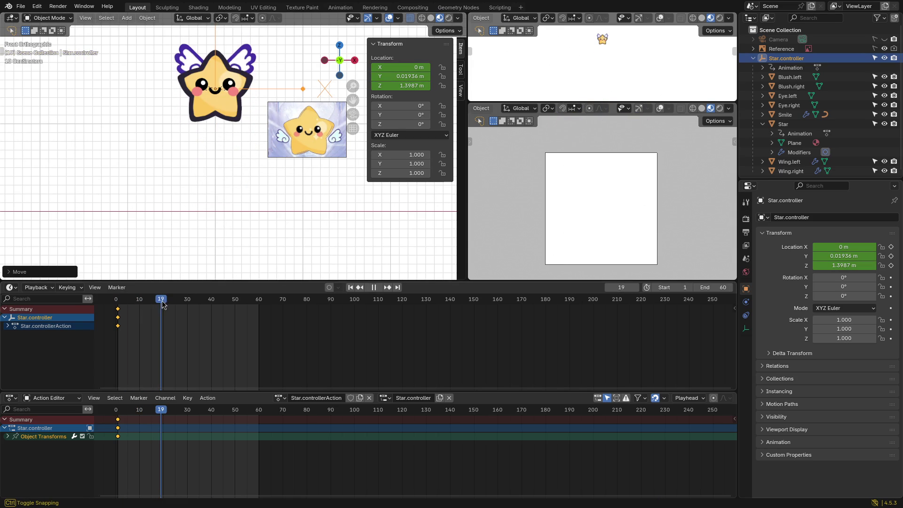
key(g)
key(z)
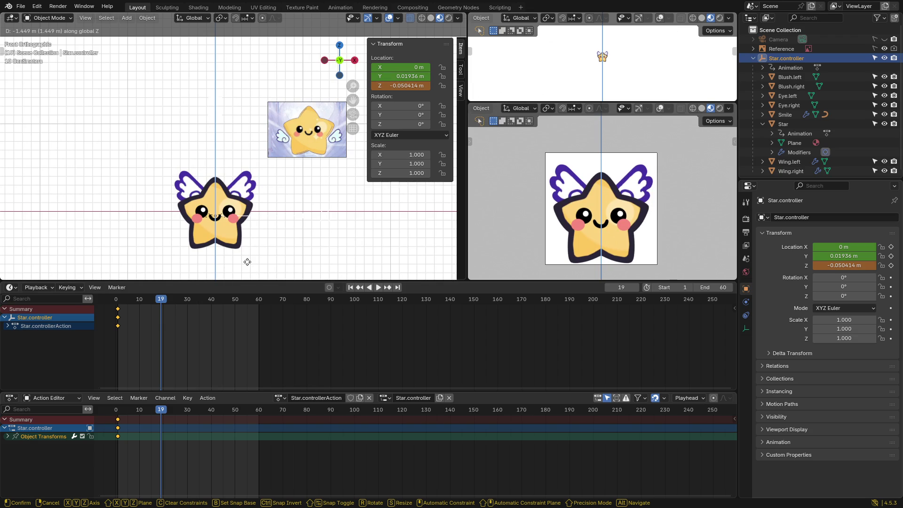
right_click(248, 262)
mouse_move(282, 238)
middle_down()
mouse_move(286, 176)
mouse_move(259, 205)
mouse_move(260, 196)
middle_up()
key(grave)
Step: Return to front view, unhide the Camera and raise it to Z 0.48332 m
click(214, 151)
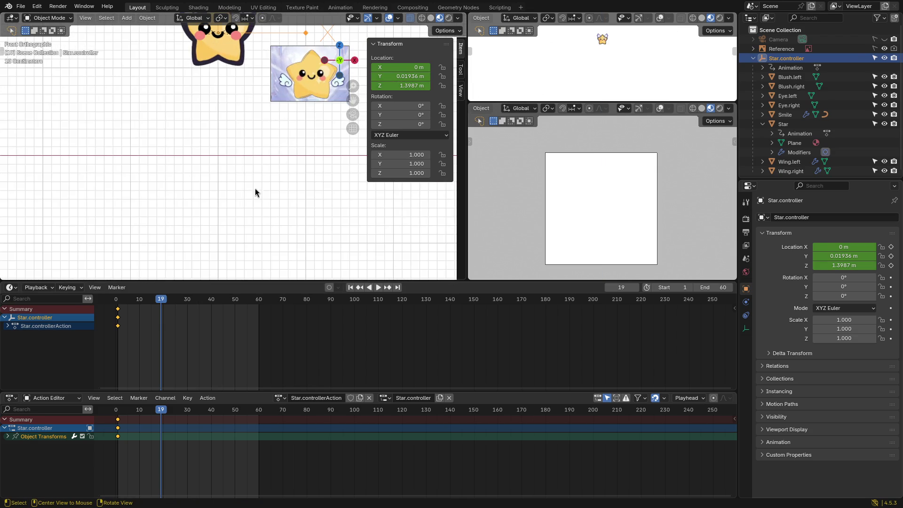
click(885, 39)
click(212, 131)
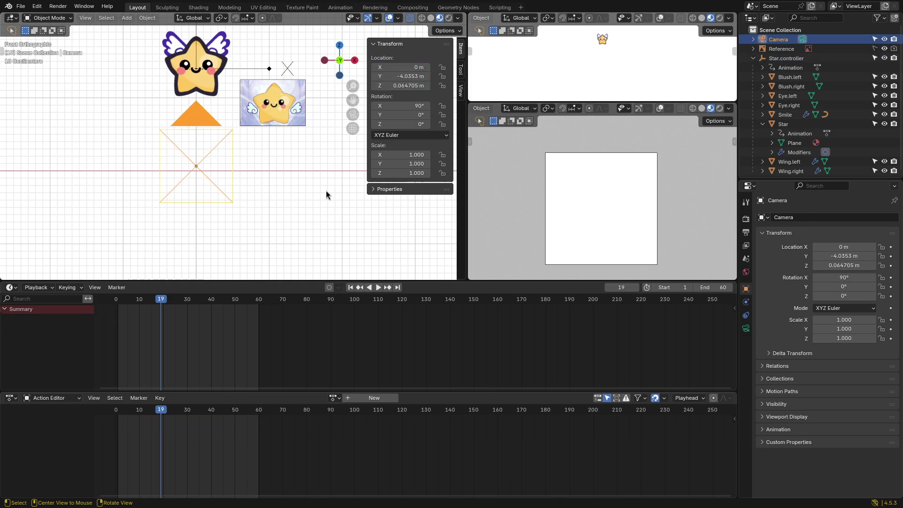
key(g)
key(z)
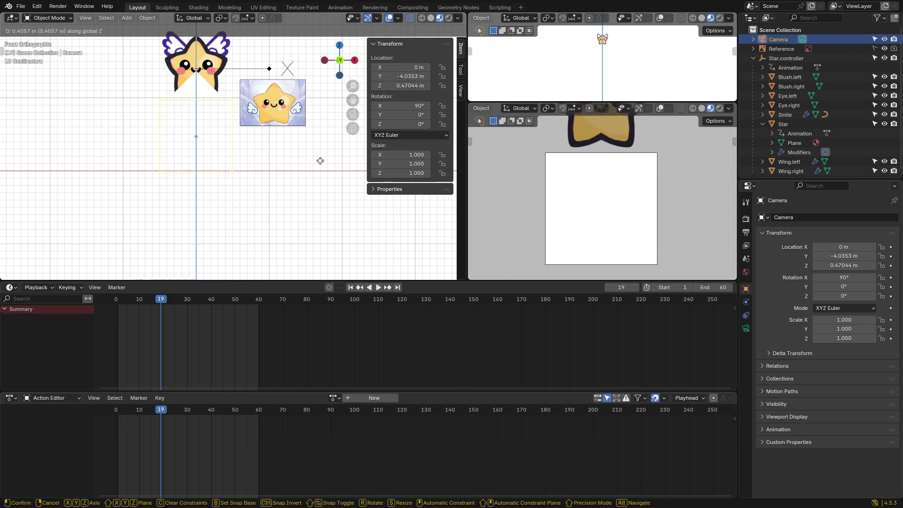
click(319, 160)
Step: Nudge Star.controller to a new height along Z
mouse_move(287, 125)
shift+middle_down()
mouse_move(282, 172)
mouse_move(278, 165)
shift+middle_up()
click(804, 59)
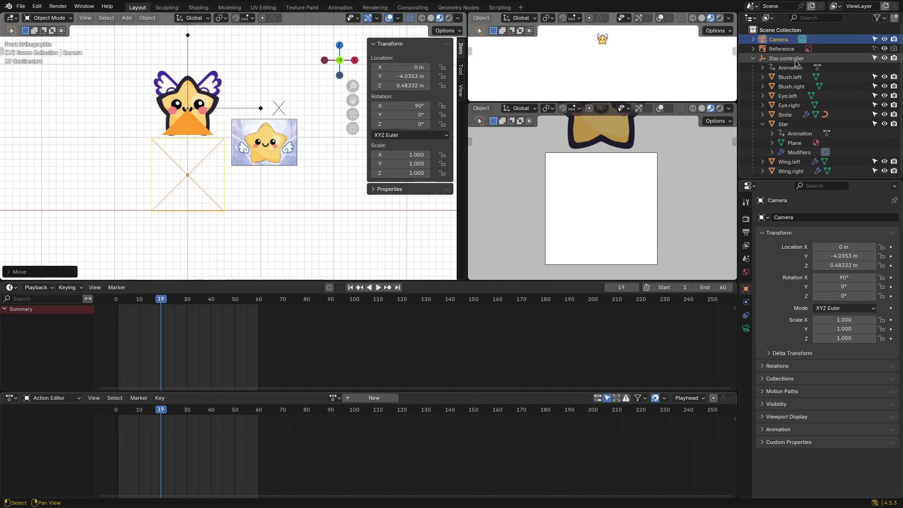
key(i)
key(g)
key(z)
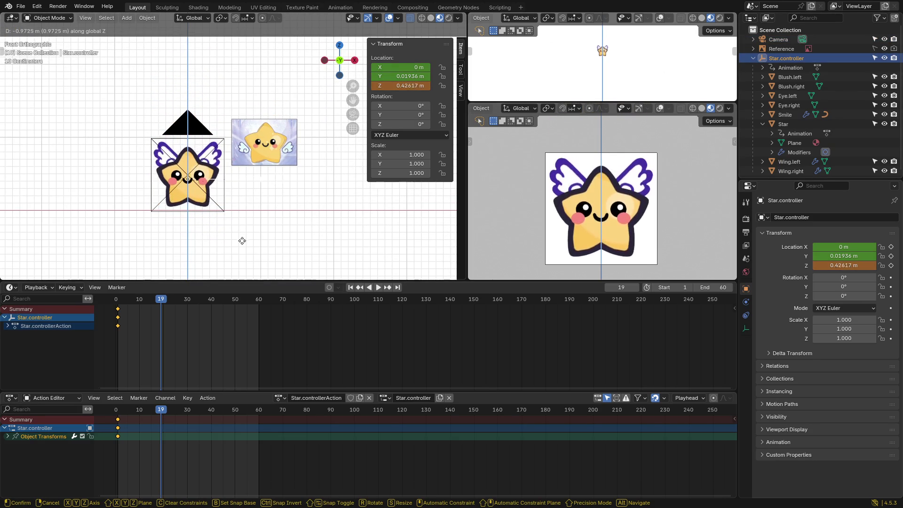
click(227, 195)
Step: Fine-tune the Camera's height to Z 0.49997 m so it frames the star
click(195, 136)
mouse_move(197, 139)
ctrl+middle_down()
mouse_move(244, 178)
mouse_move(256, 169)
mouse_move(284, 208)
mouse_move(303, 202)
mouse_move(278, 193)
mouse_move(288, 221)
ctrl+middle_up()
key(g)
key(z)
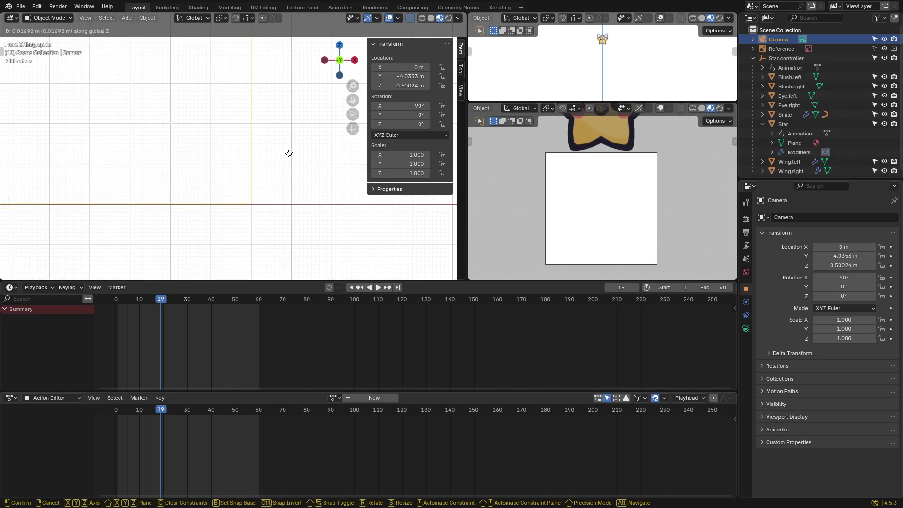
click(288, 157)
mouse_move(289, 161)
ctrl+middle_down()
mouse_move(308, 258)
mouse_move(251, 159)
mouse_move(224, 143)
mouse_move(242, 188)
ctrl+middle_up()
key(g)
key(z)
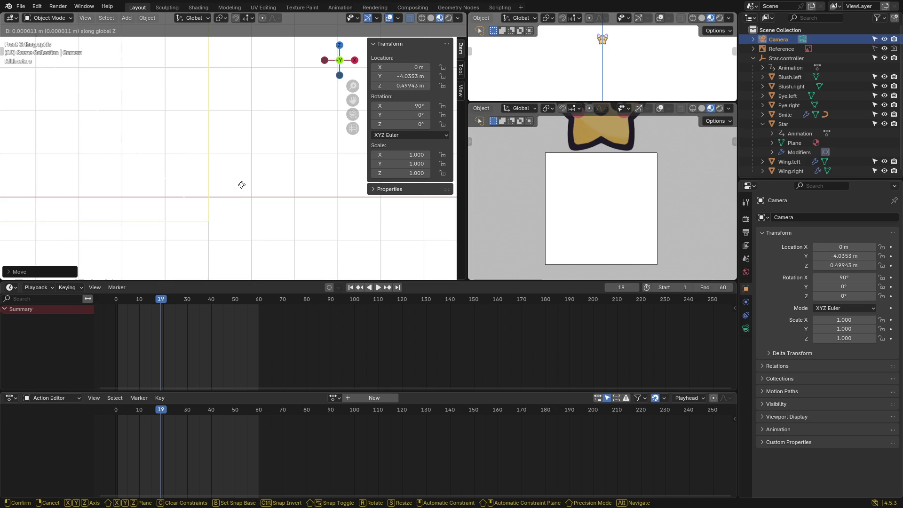
mouse_move(243, 164)
ctrl+middle_down()
mouse_move(197, 248)
mouse_move(221, 179)
ctrl+middle_up()
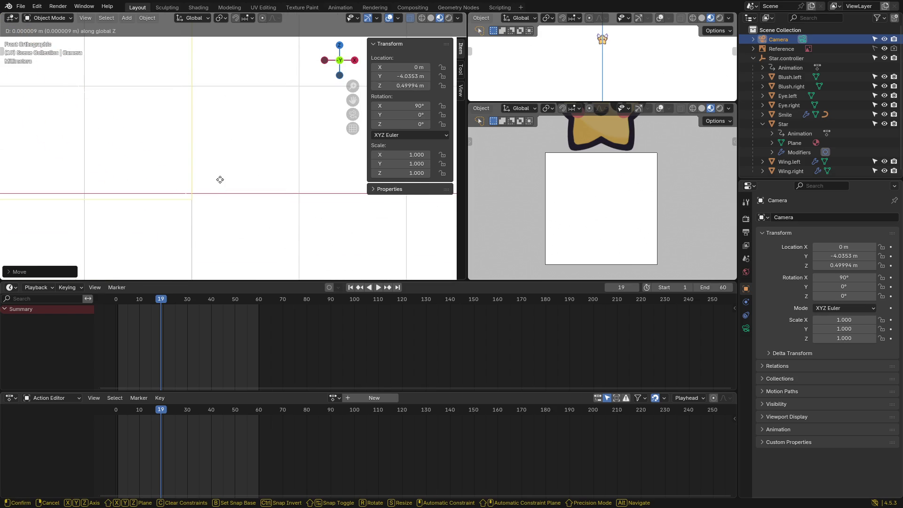
click(221, 177)
scroll(224, 169, down, 5)
scroll(258, 106, down, 6)
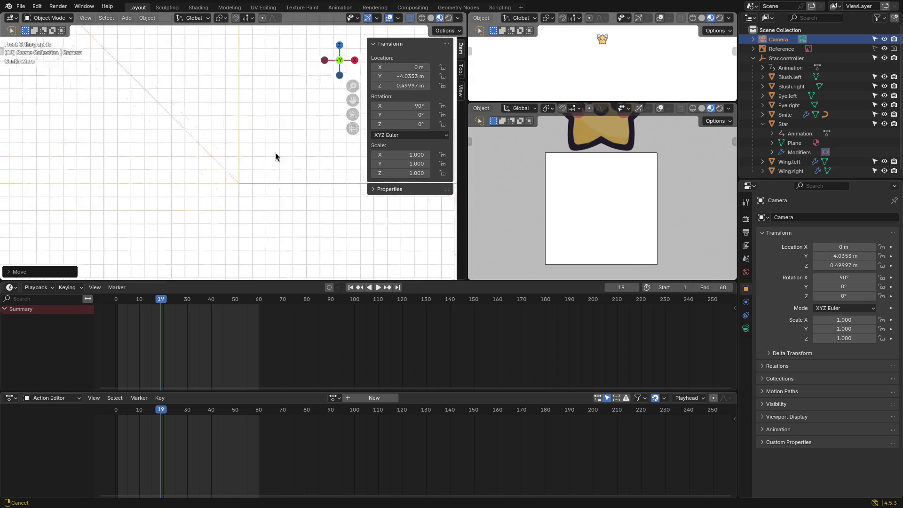
scroll(254, 122, up, 3)
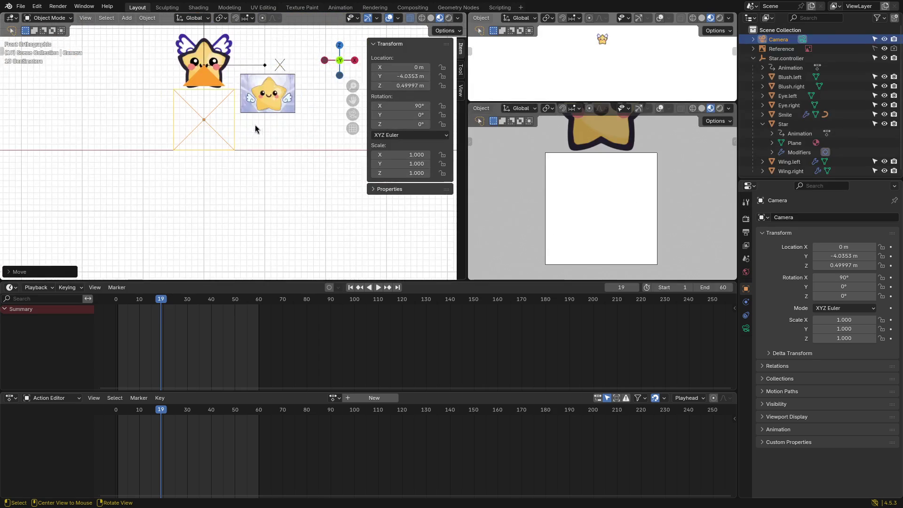
Step: Raise Star.controller along Z to 1.7572 m
click(201, 49)
key(g)
key(z)
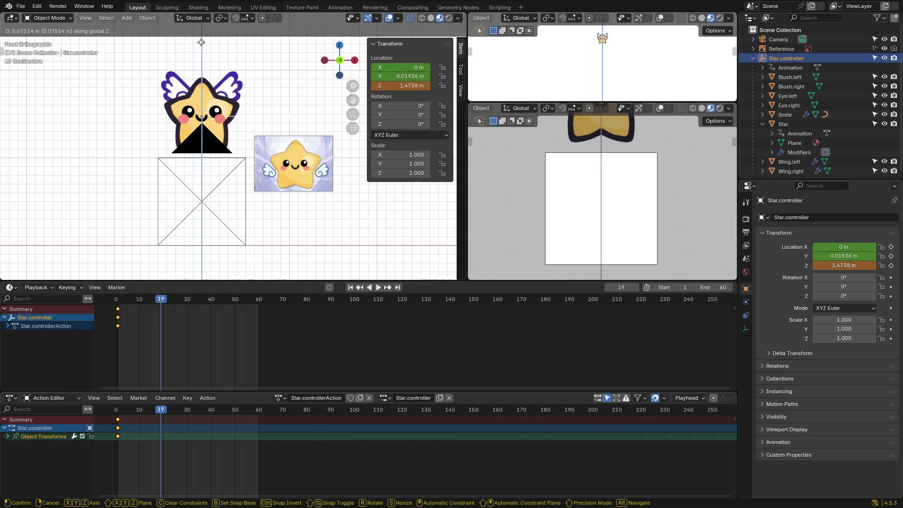
click(275, 116)
scroll(273, 110, down, 1)
shift+middle_drag(273, 113, 252, 111)
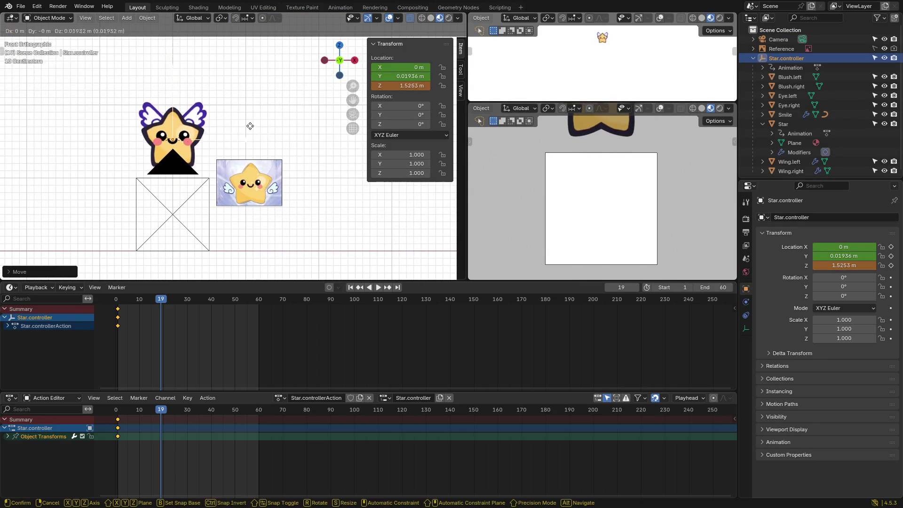
key(g)
key(z)
click(252, 115)
shift+middle_drag(275, 189, 273, 170)
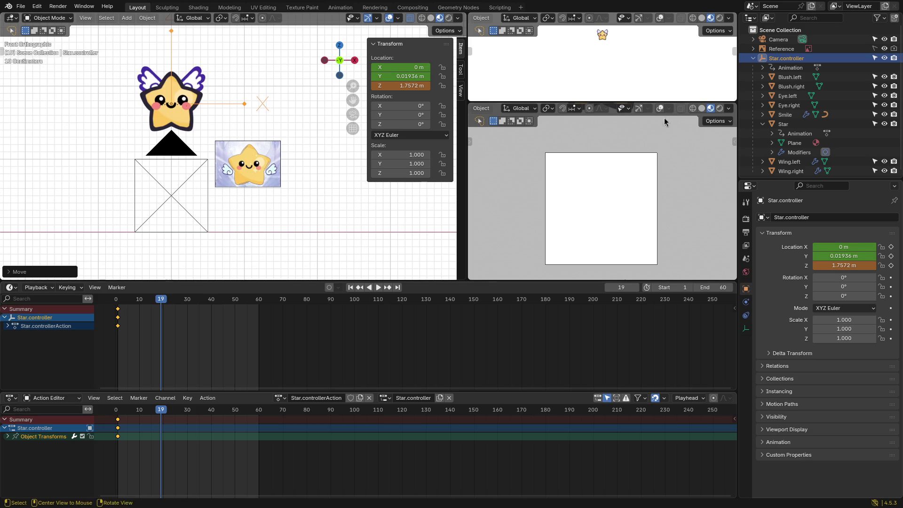
Step: At frame 1, set Star.controller to Z 1.7593 m, keyframe its location, and save
drag(156, 304, 117, 305)
key(g)
key(z)
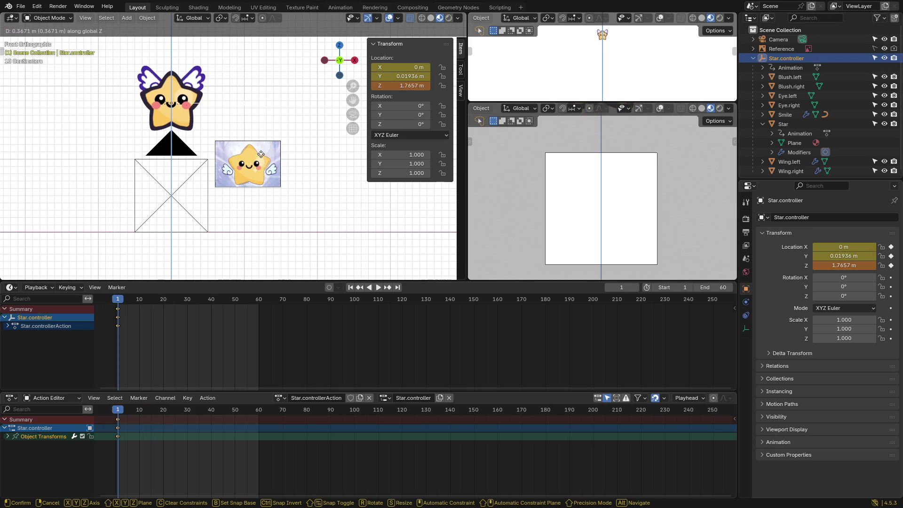
click(254, 160)
key(k)
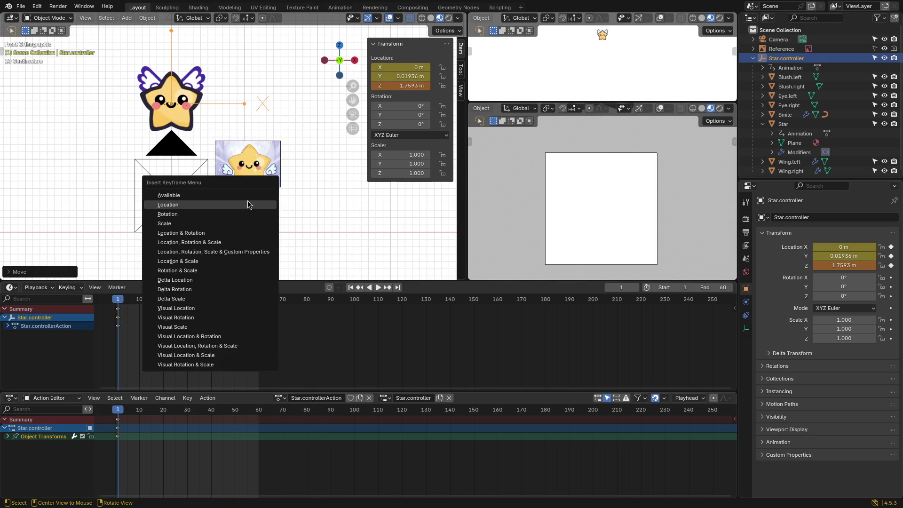
click(224, 209)
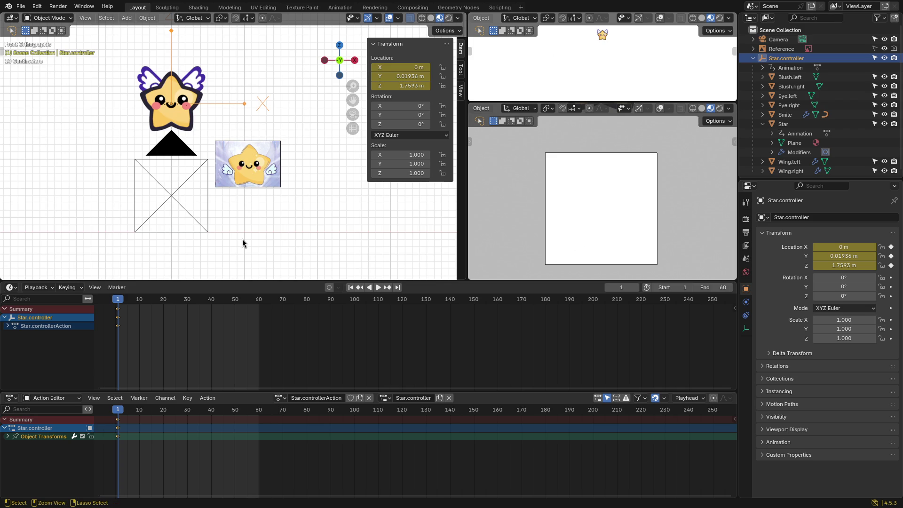
key(ctrl+s)
shift+middle_drag(245, 216, 257, 220)
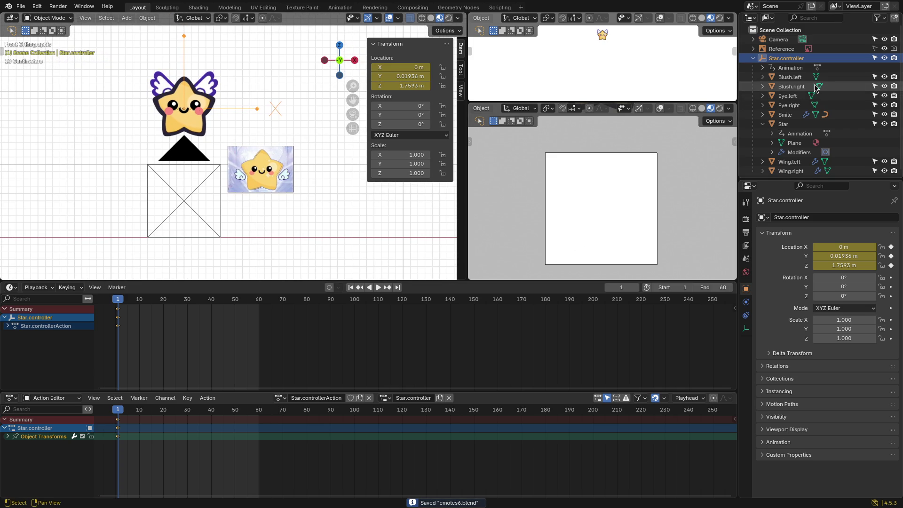
click(790, 125)
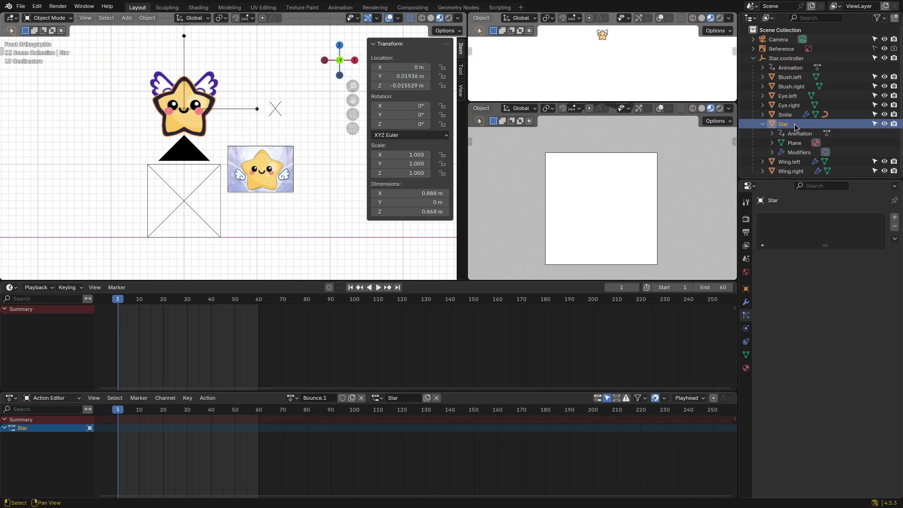
Step: Lower Star.controller to Z 0.39396 m at frame 19, key its location, then advance to frame 20
click(795, 60)
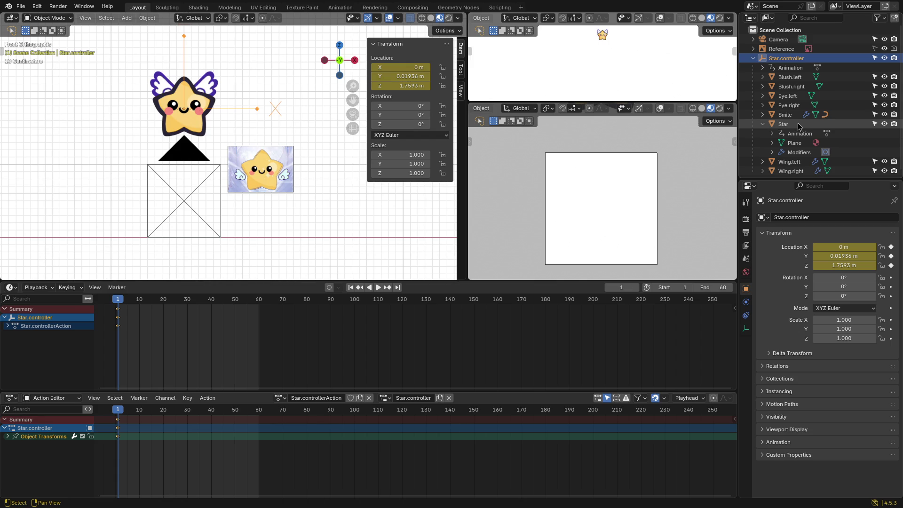
drag(117, 299, 162, 302)
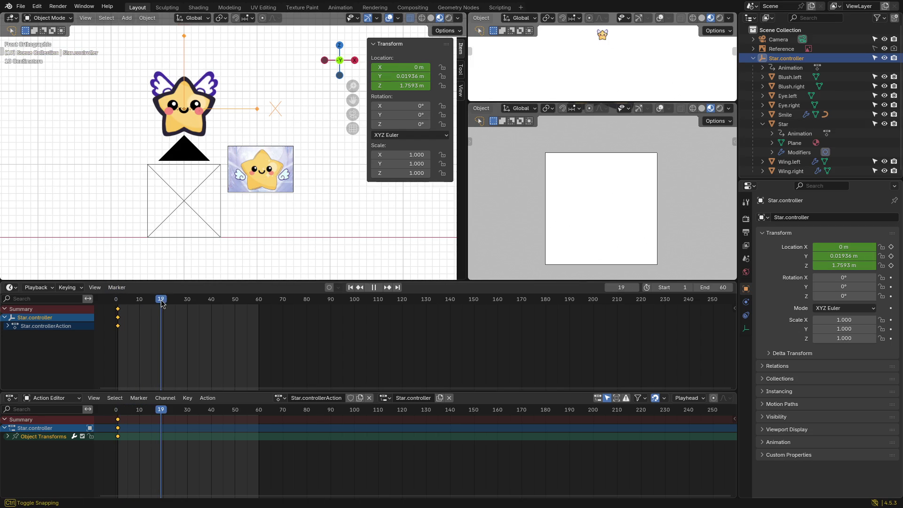
key(g)
key(z)
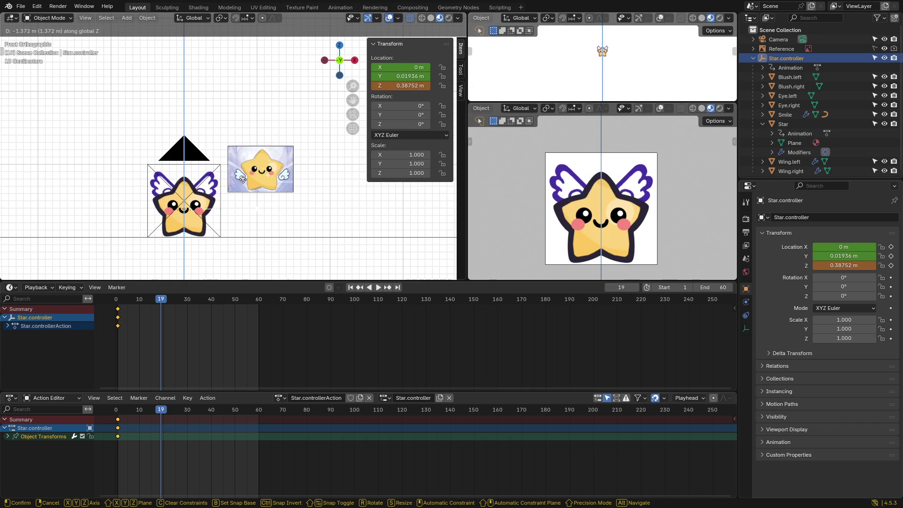
click(244, 188)
shift+middle_drag(251, 224, 291, 200)
scroll(292, 200, up, 2)
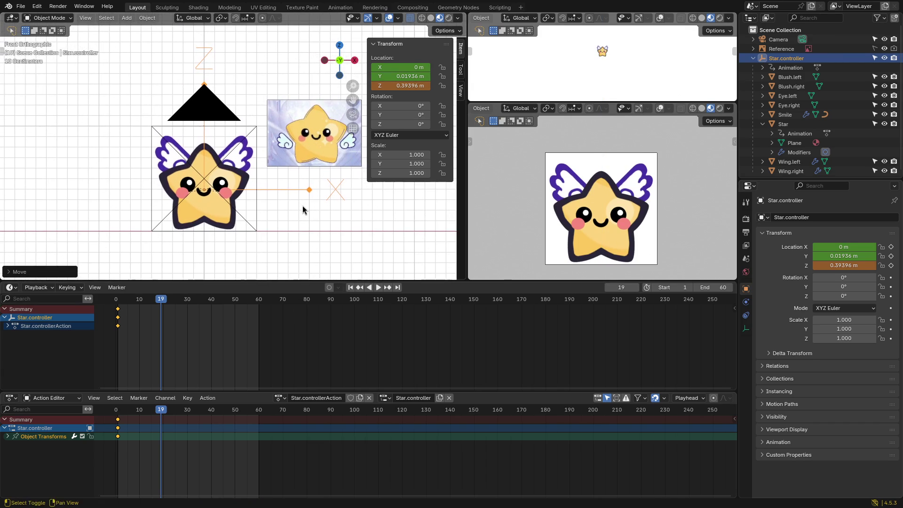
key(k)
click(226, 200)
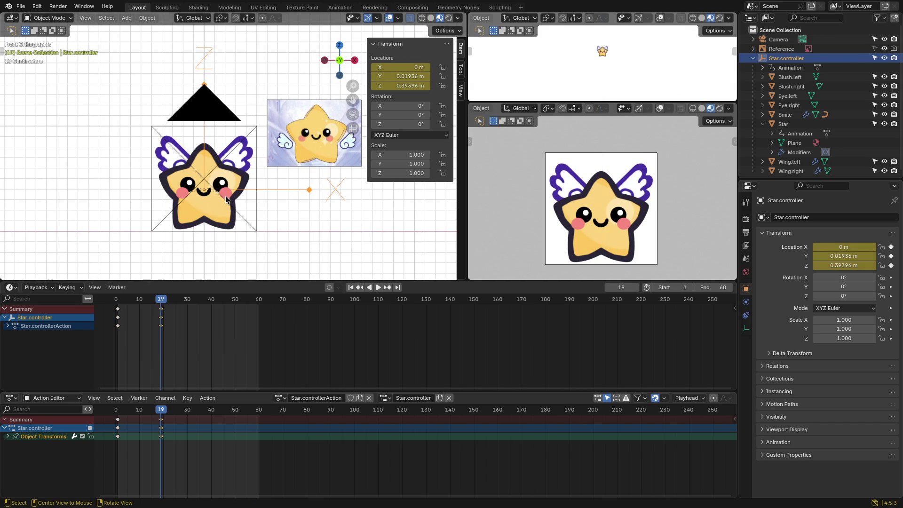
drag(160, 303, 164, 303)
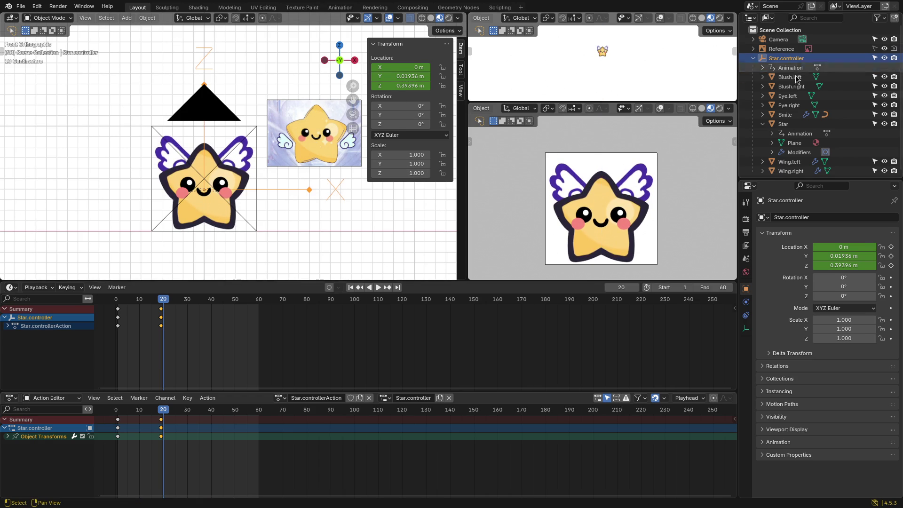
click(795, 123)
Step: Try squashing the Star body along Z twice, cancelling both times
key(s)
key(z)
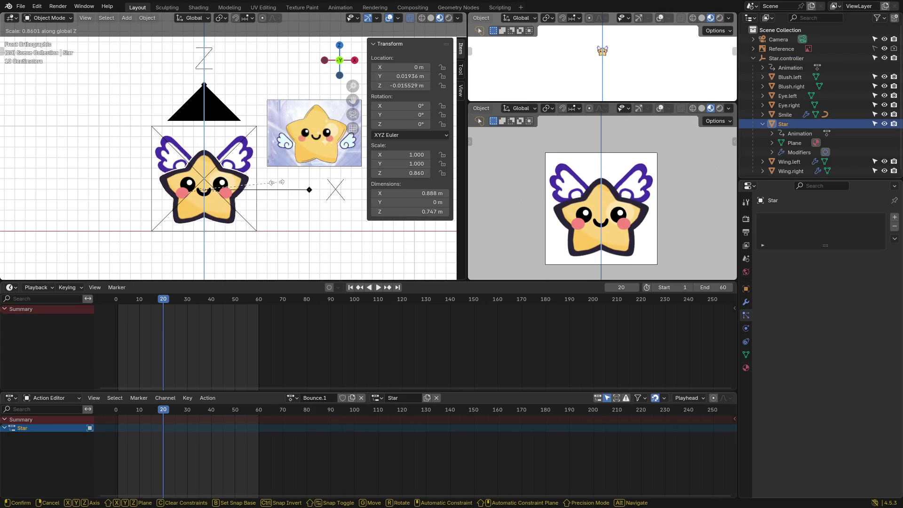
key(Escape)
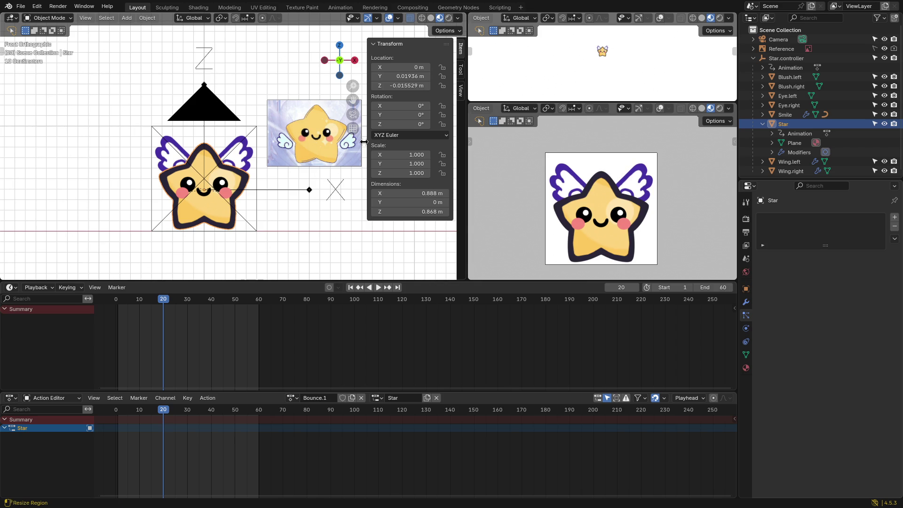
key(s)
key(z)
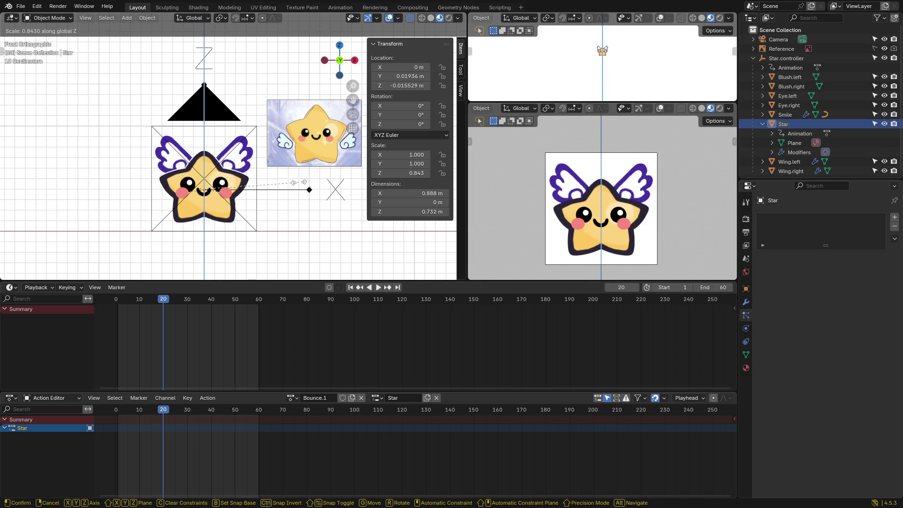
key(Escape)
click(263, 79)
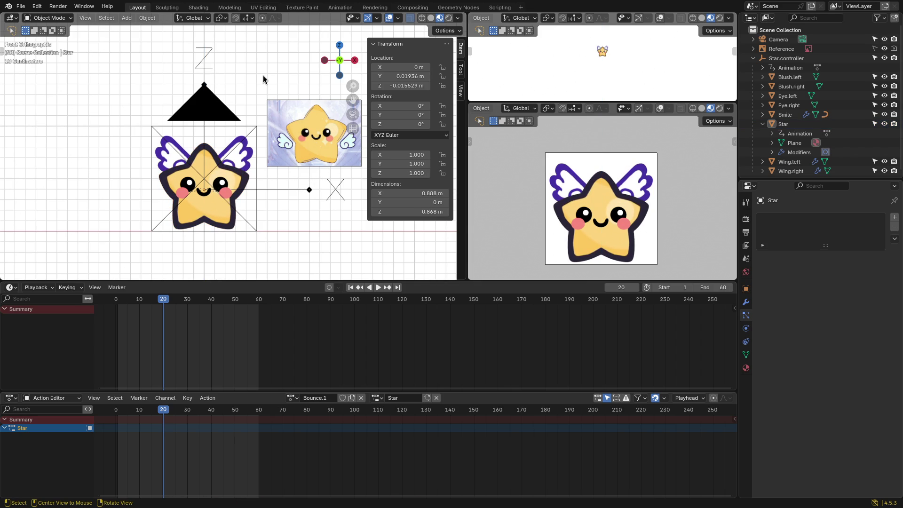
Step: Snap the 3D cursor to Star.controller and bring up the Add > Empty choices
click(310, 190)
key(shift+s)
key(Escape)
key(shift+a)
mouse_move(292, 203)
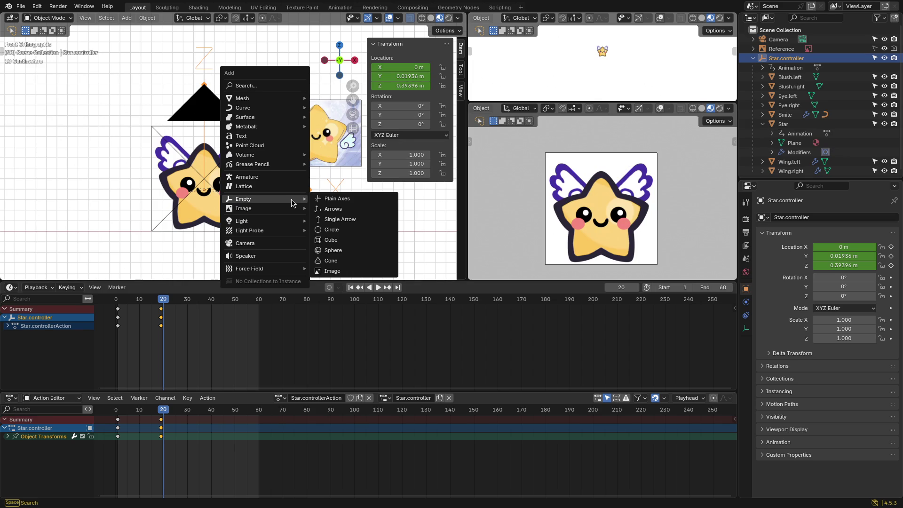
Step: Add a circle empty named Star.body.controller as a child of Star.controller
click(341, 232)
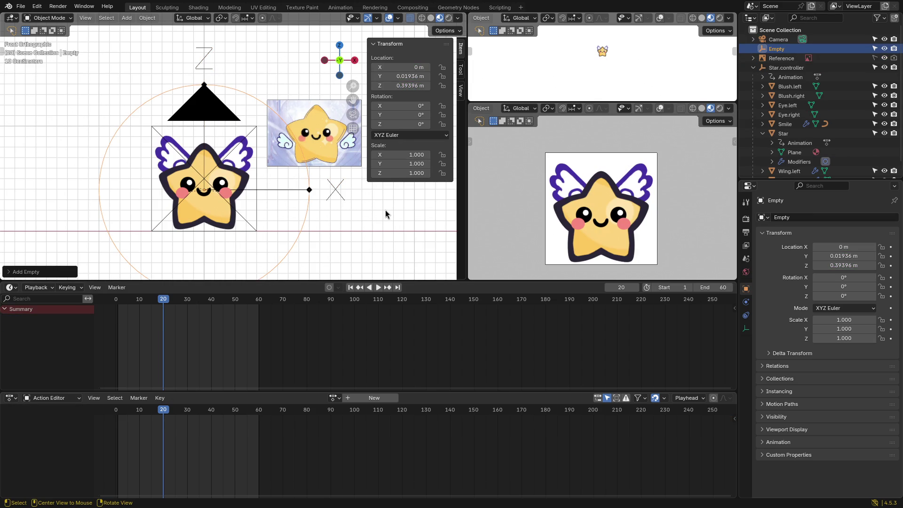
key(F2)
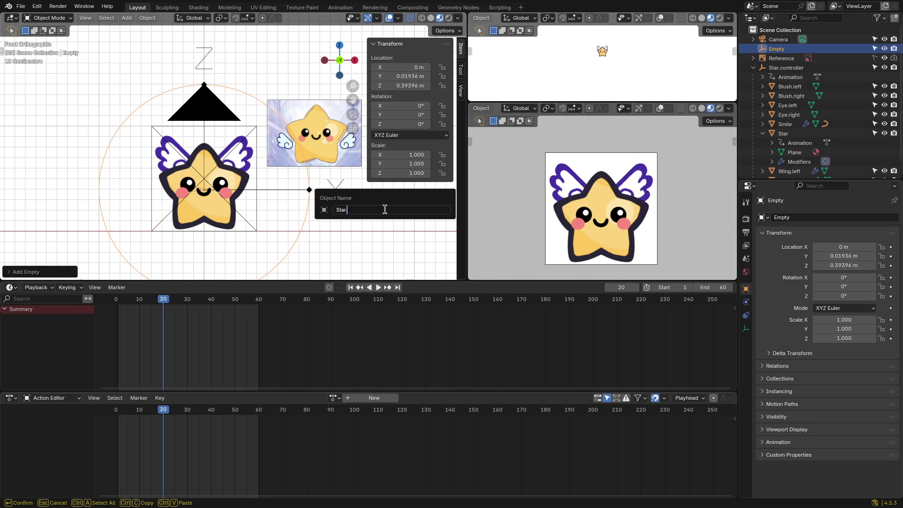
text(Star.body.controller)
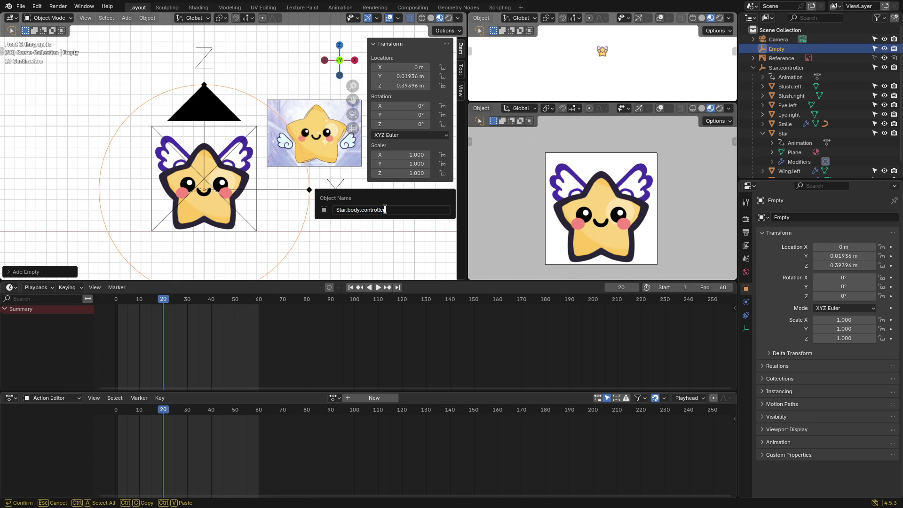
key(Return)
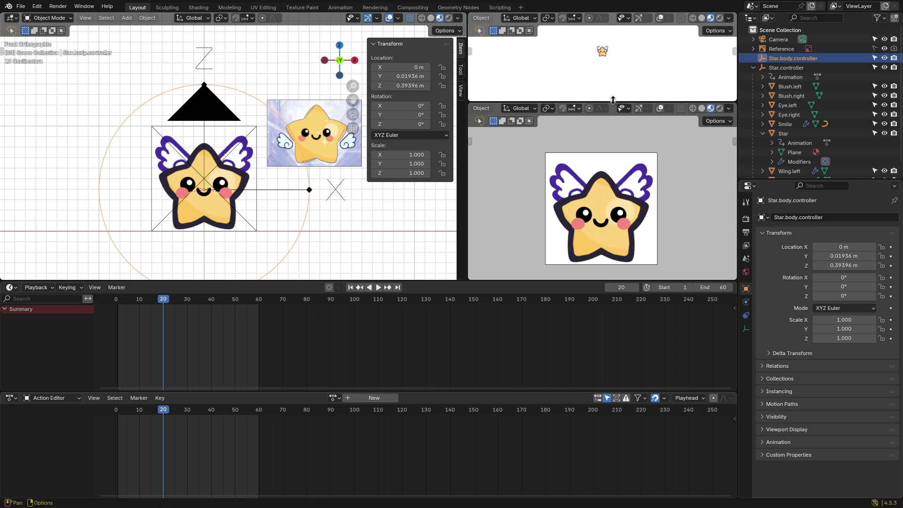
drag(793, 58, 802, 150)
Step: Parent the blushes, eyes, Smile and Star body under Star.body.controller
scroll(796, 80, down, 1)
click(795, 113)
click(763, 78)
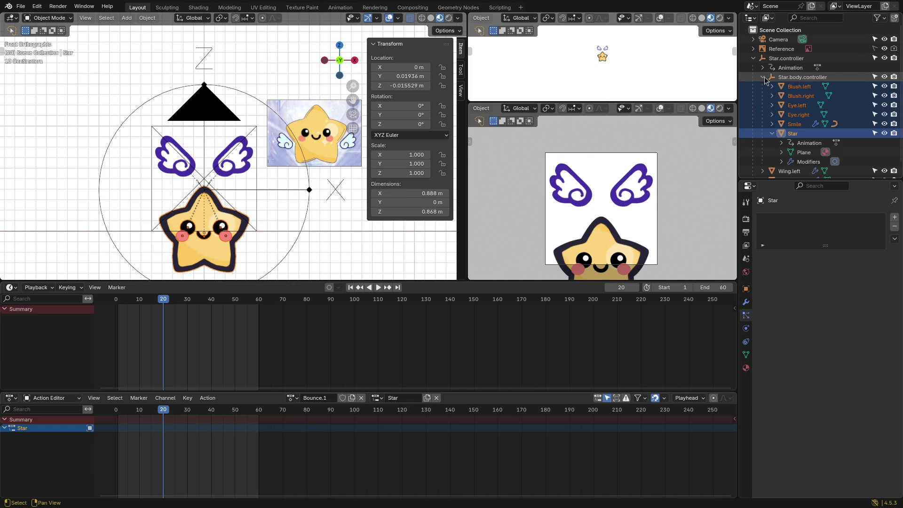
key(ctrl+z)
scroll(794, 115, down, 1)
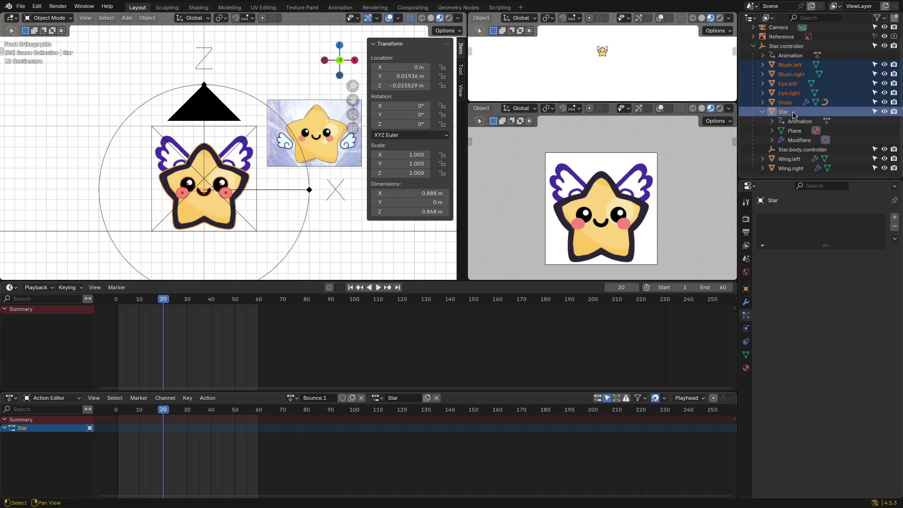
drag(785, 113, 791, 150)
click(802, 64)
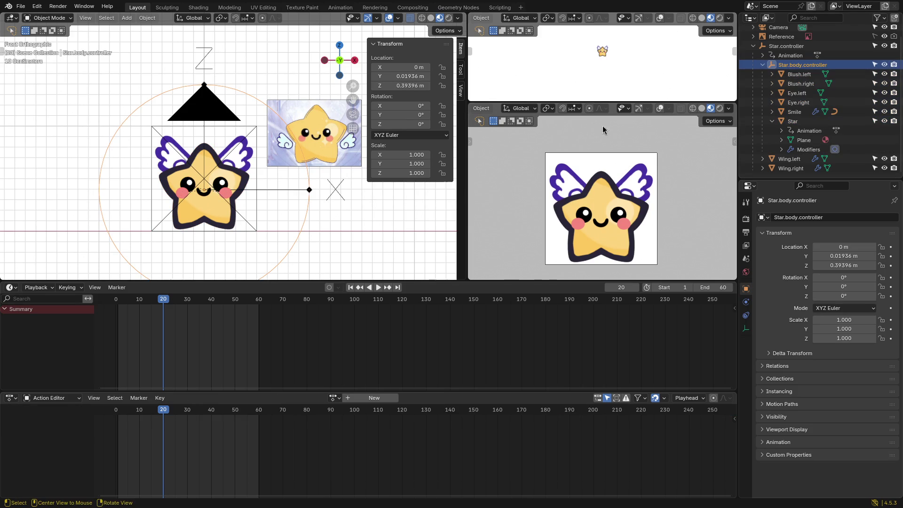
Step: Check each parented part, then start Z-scaling Star.body.controller
click(799, 74)
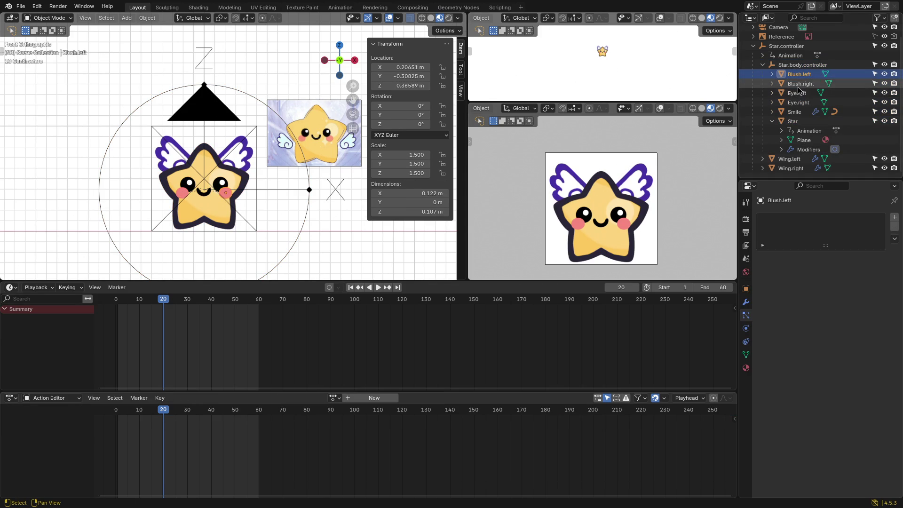
click(800, 84)
click(798, 93)
click(798, 102)
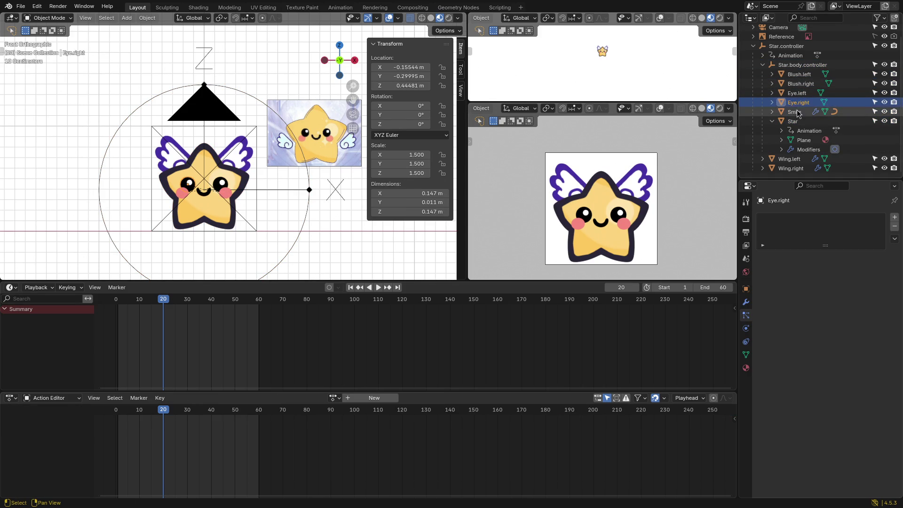
click(798, 112)
click(793, 122)
click(802, 64)
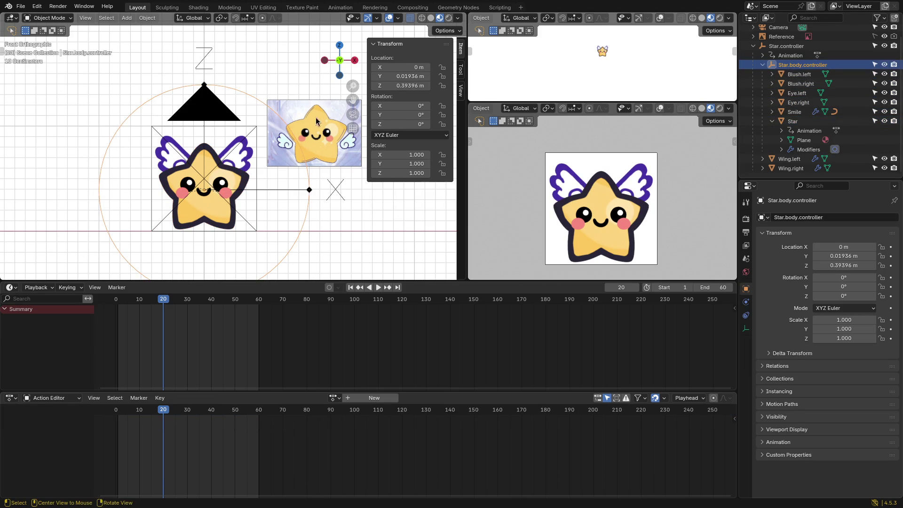
key(s)
key(z)
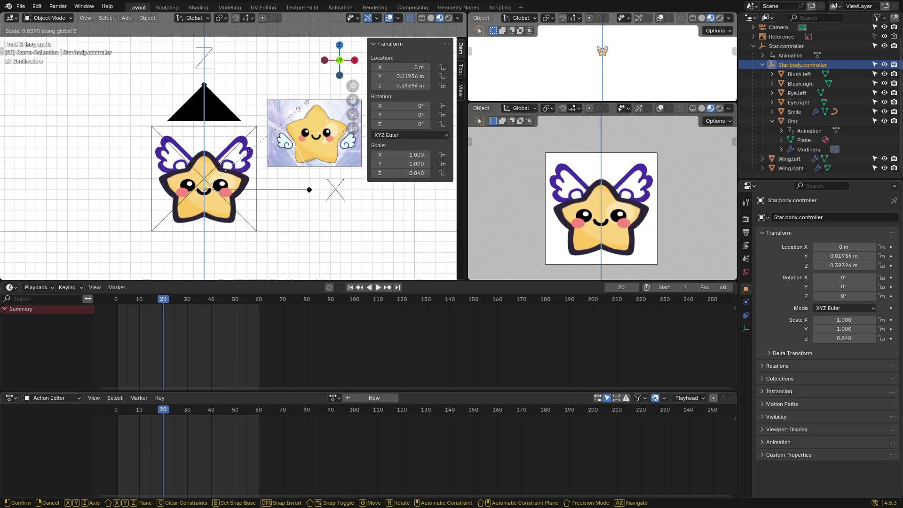
Step: Cancel the squash to restore the star's full height, then reframe the star in the front view
key(Escape)
scroll(259, 216, up, 2)
mouse_move(259, 215)
shift+middle_down()
mouse_move(289, 166)
mouse_move(277, 196)
shift+middle_up()
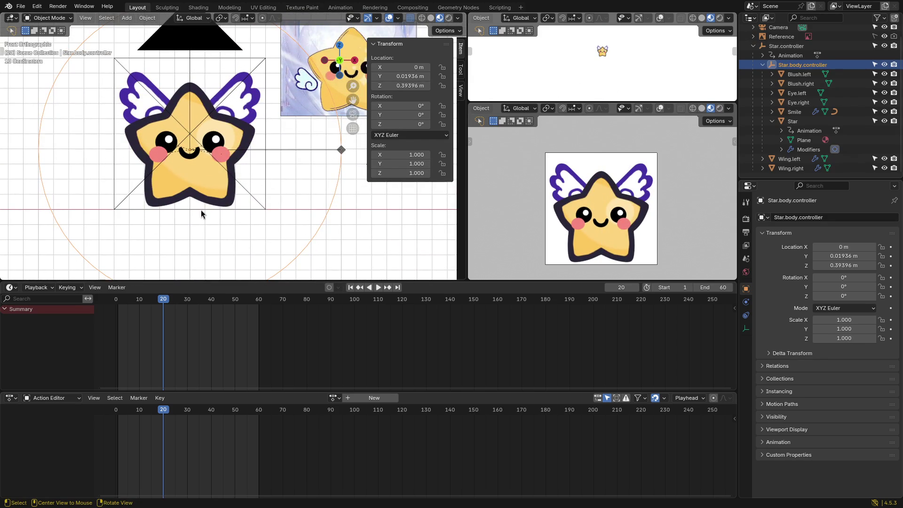
shift+middle_drag(201, 200, 215, 196)
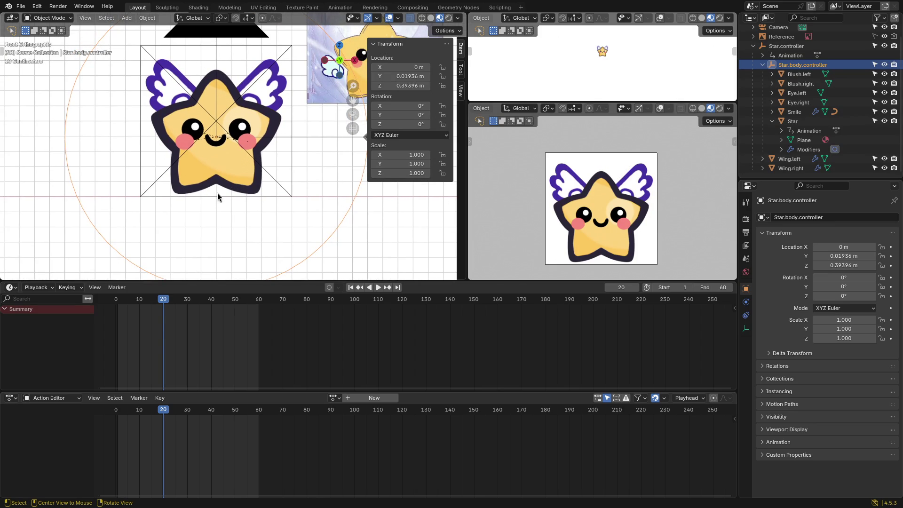
Step: Switch the active tool to the 3D Cursor tool and check the tool and transform settings
click(461, 69)
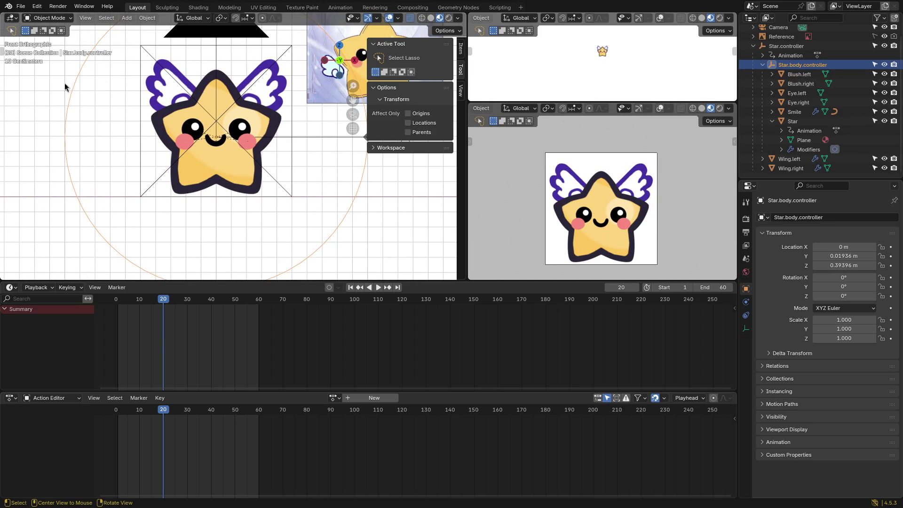
key(t)
click(13, 65)
key(t)
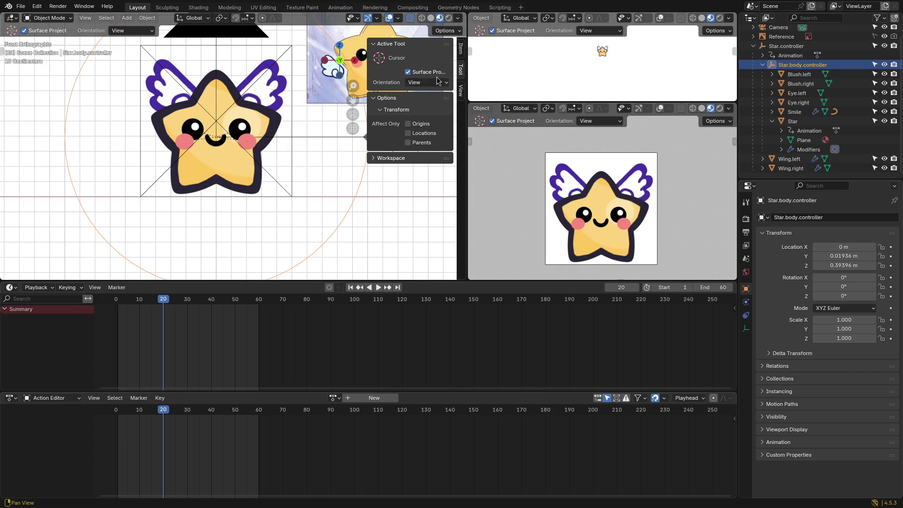
click(408, 159)
click(408, 161)
click(461, 50)
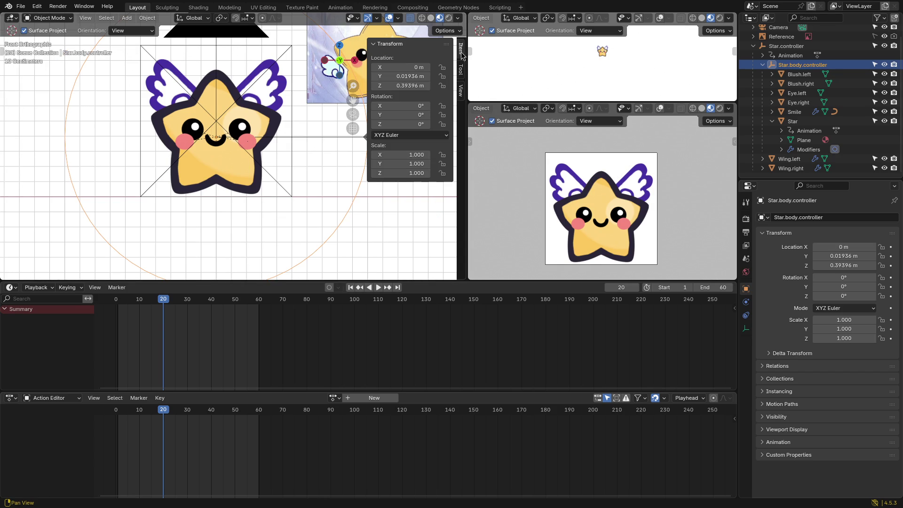
Step: Return to the Select tool and set the 3D cursor's Y and Z location to 0 m
click(461, 91)
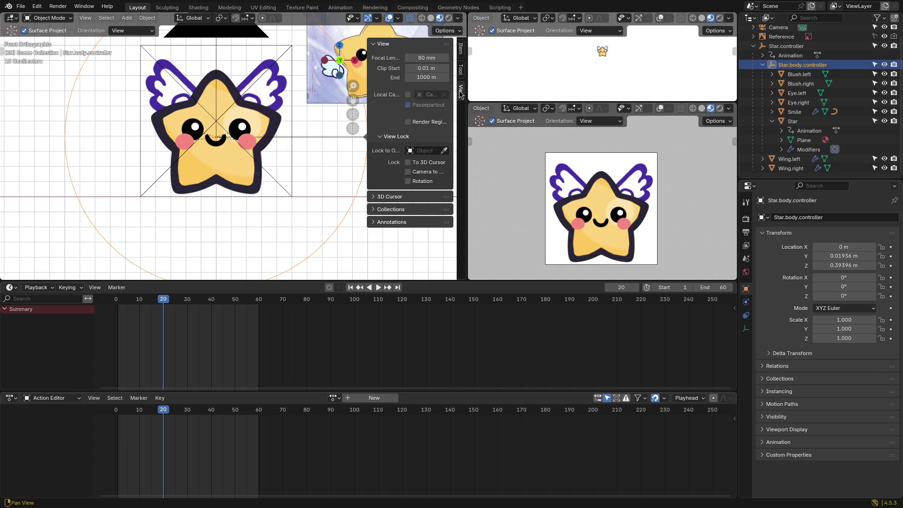
click(399, 196)
key(shift+space)
click(44, 69)
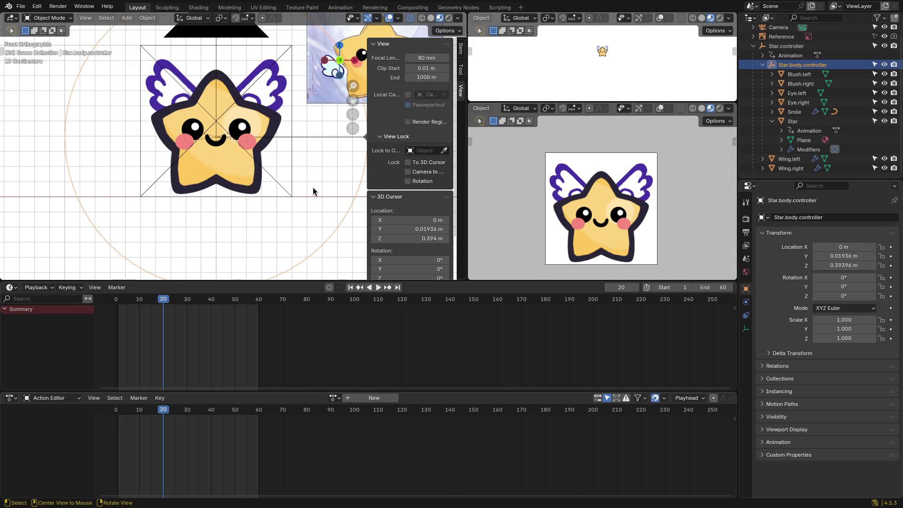
scroll(410, 221, down, 3)
drag(417, 183, 417, 183)
text(0)
key(Return)
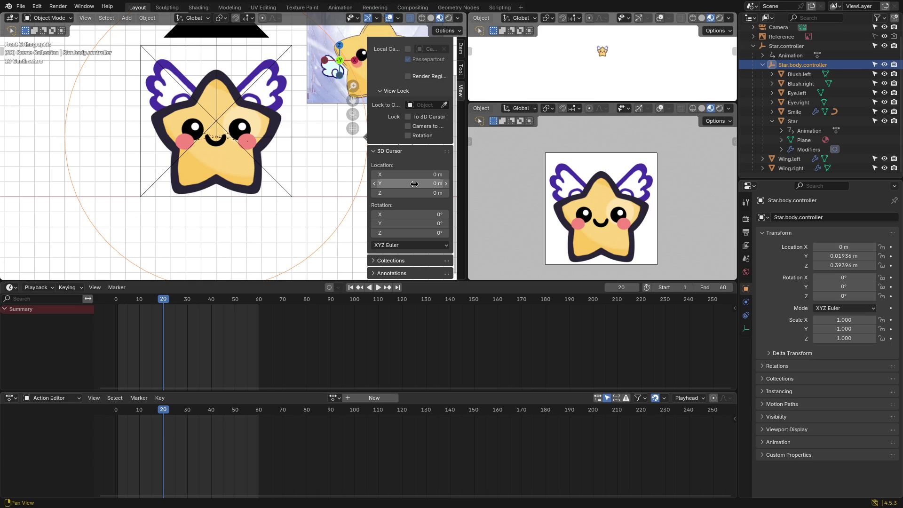
Step: Set the 3D cursor height back to zero from the viewport overlay settings
mouse_move(412, 193)
mouse_down()
mouse_move(442, 193)
mouse_move(379, 193)
mouse_up()
click(398, 18)
shift+middle_drag(310, 141, 291, 185)
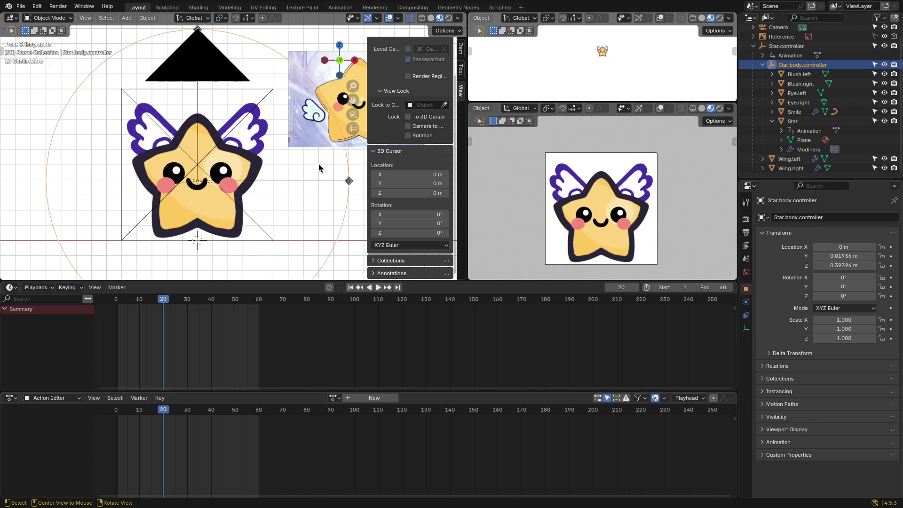
scroll(802, 89, up, 2)
scroll(804, 60, down, 1)
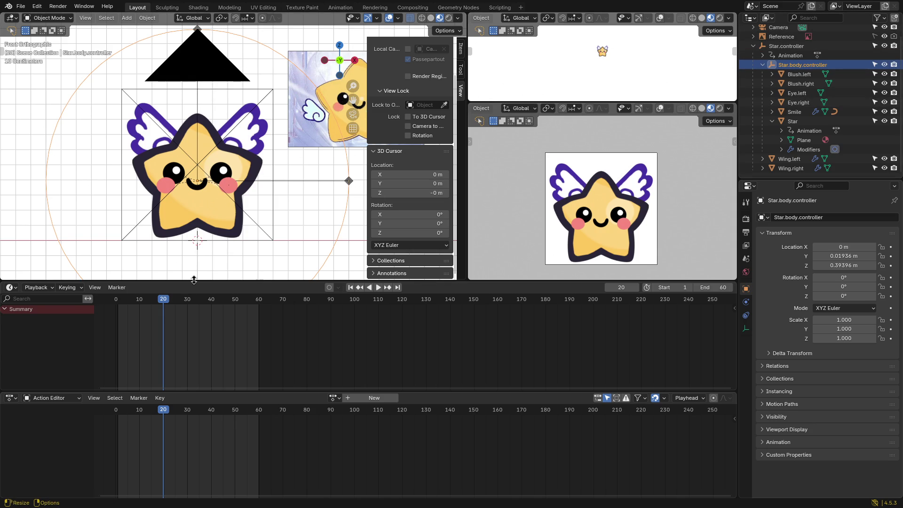
Step: Select Star.body.controller, set the scaling pivot, and keyframe its full-size scale at frame 20
click(788, 47)
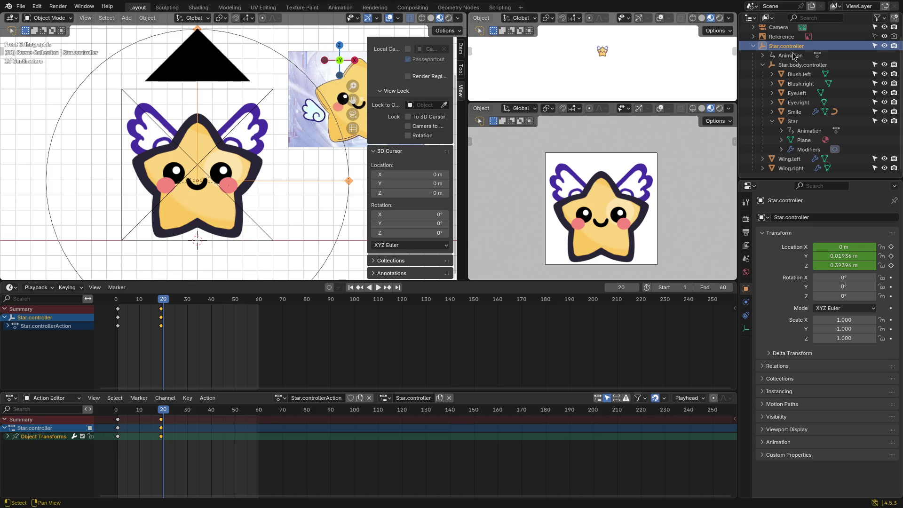
click(795, 66)
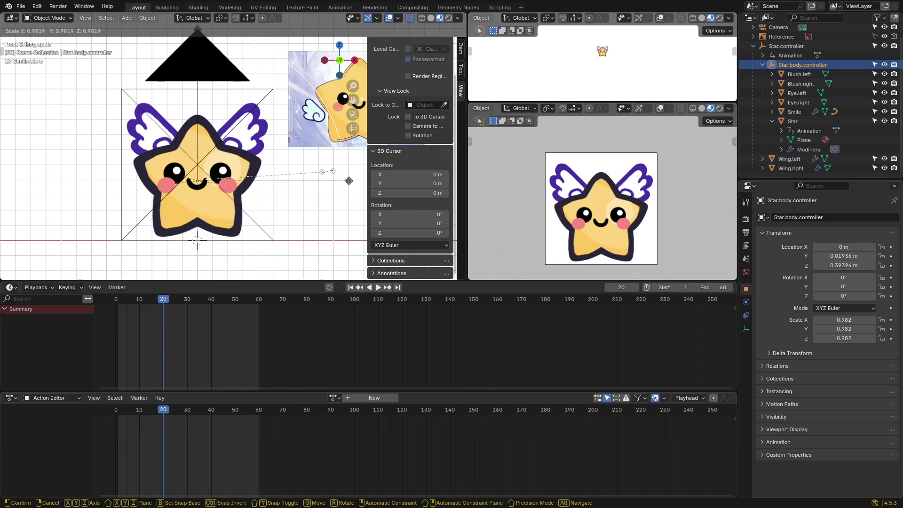
key(period)
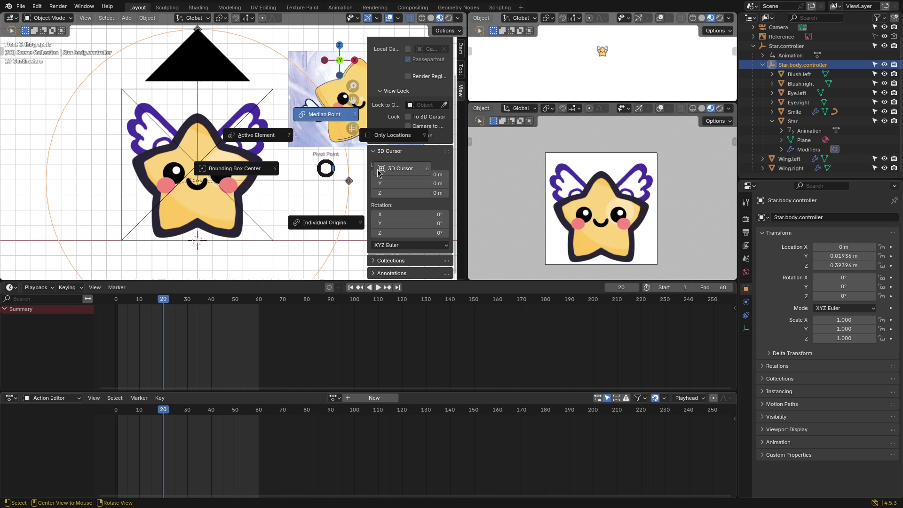
click(311, 168)
key(s)
key(z)
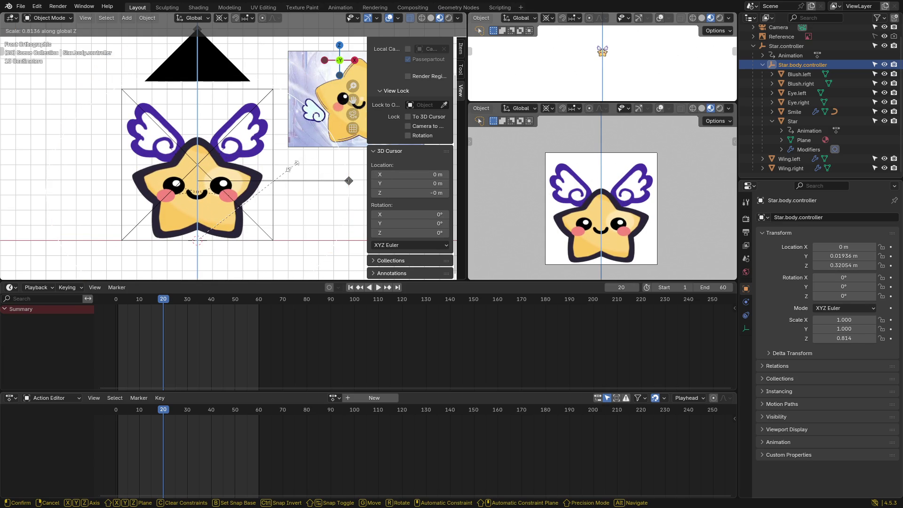
key(Escape)
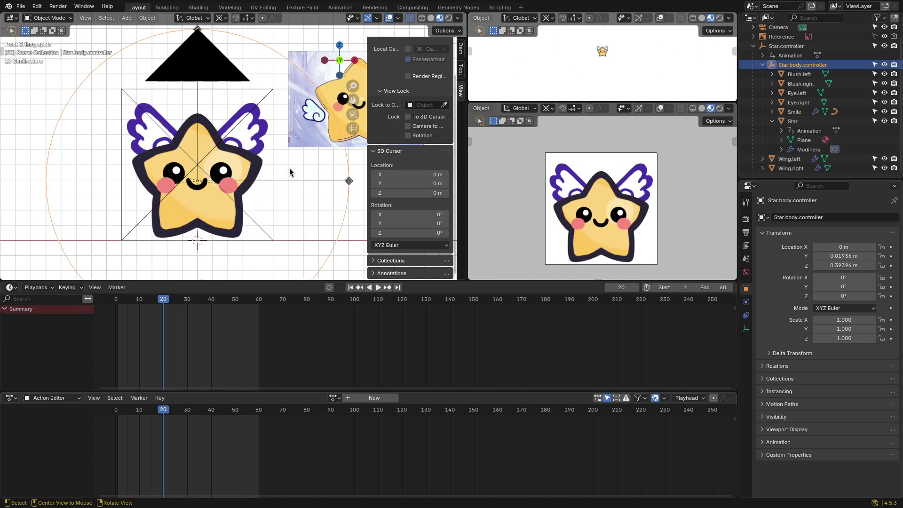
key(k)
click(317, 218)
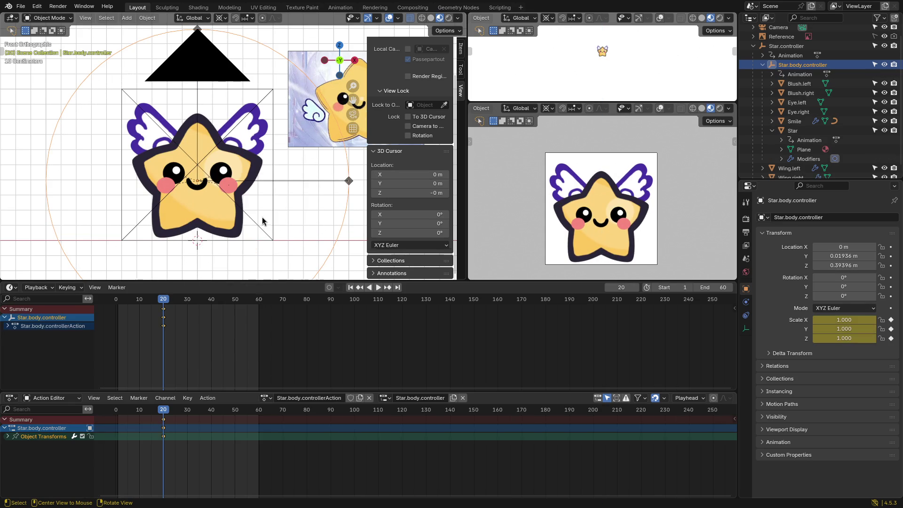
Step: Move the full-size scale keyframes from frame 20 to frame 19
click(167, 302)
drag(175, 335, 163, 306)
key(space)
click(165, 301)
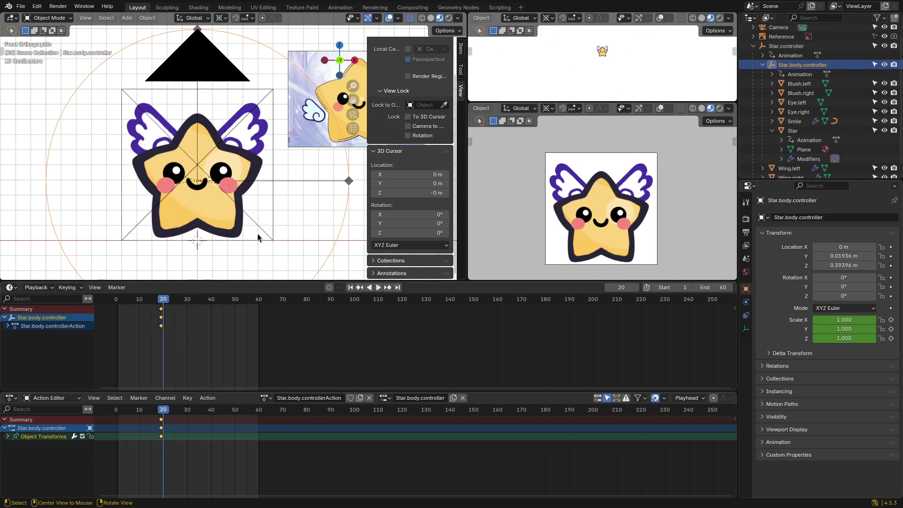
Step: Squash the star body to 0.5 on Z and keyframe the squashed scale
key(s)
key(z)
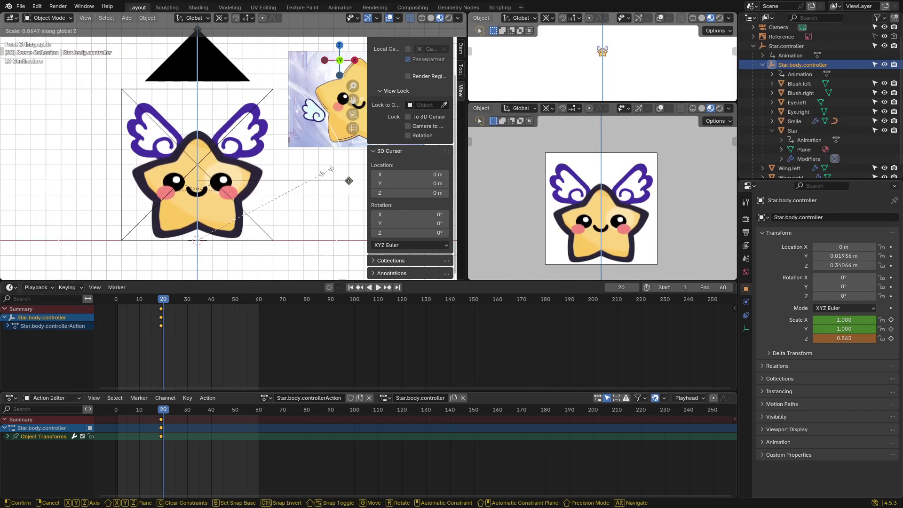
text(.5)
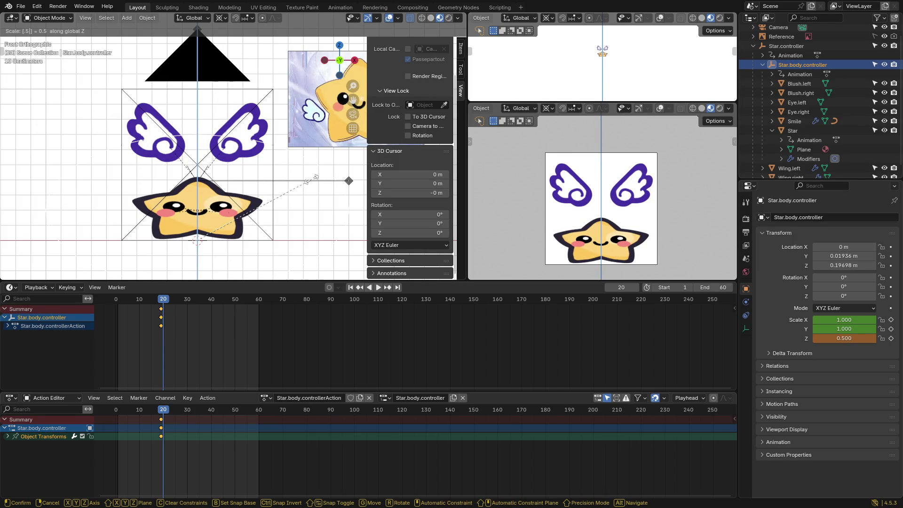
key(Return)
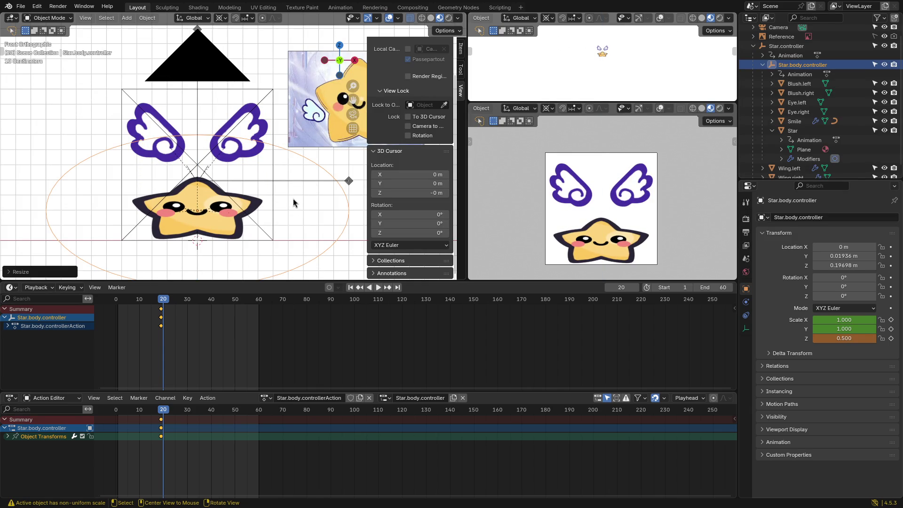
key(i)
click(300, 208)
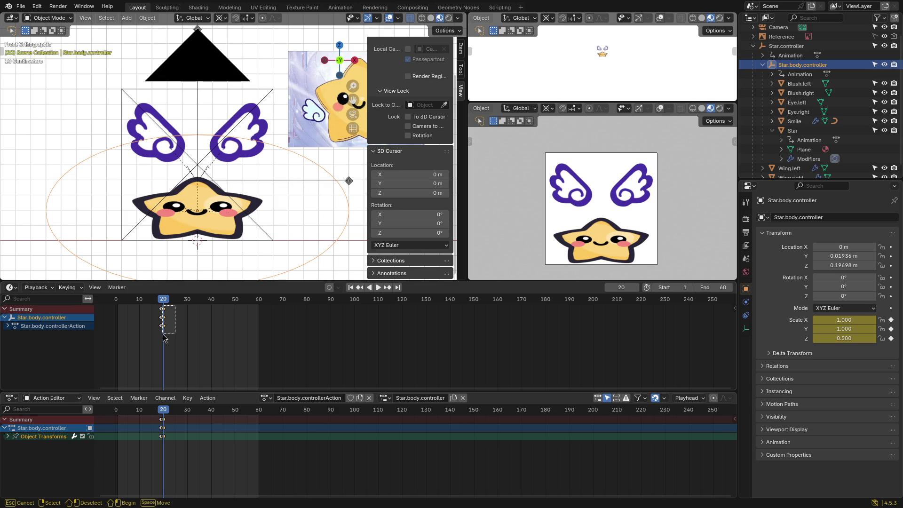
Step: Duplicate the selected keyframes to frame 30 and play the animation
key(shift+d)
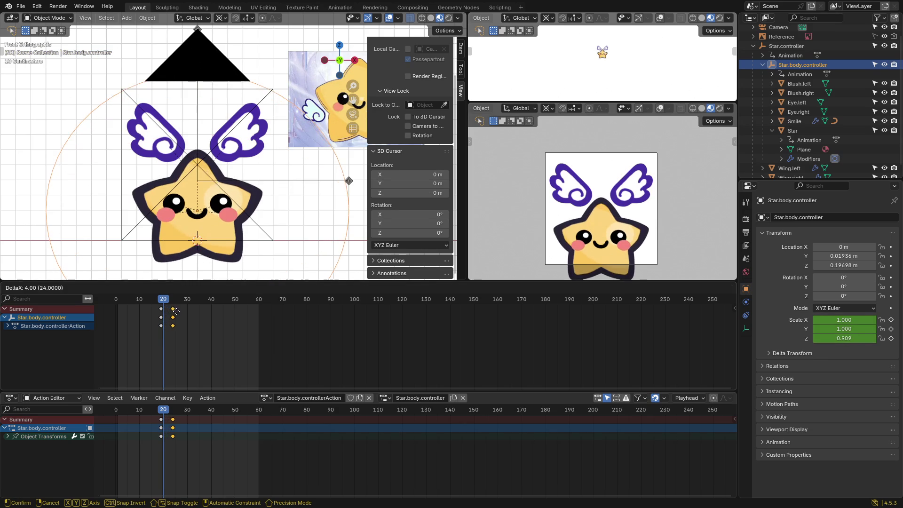
click(191, 319)
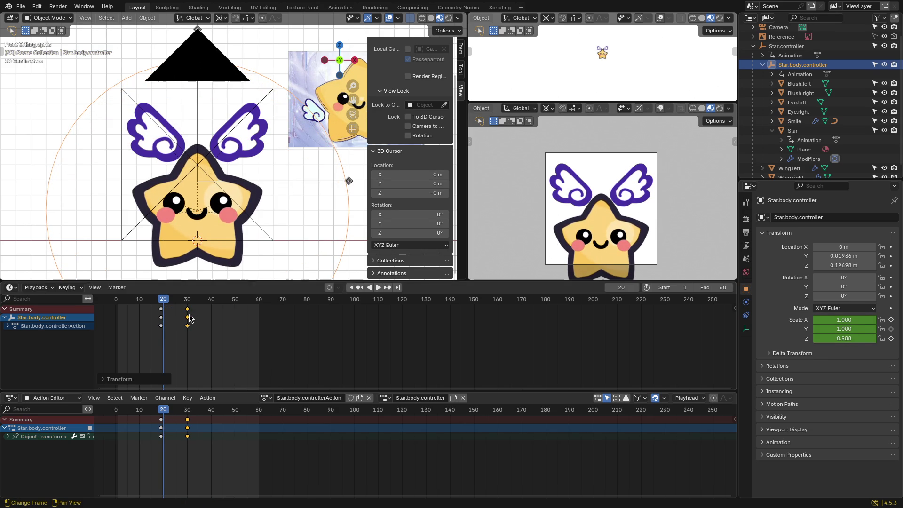
key(space)
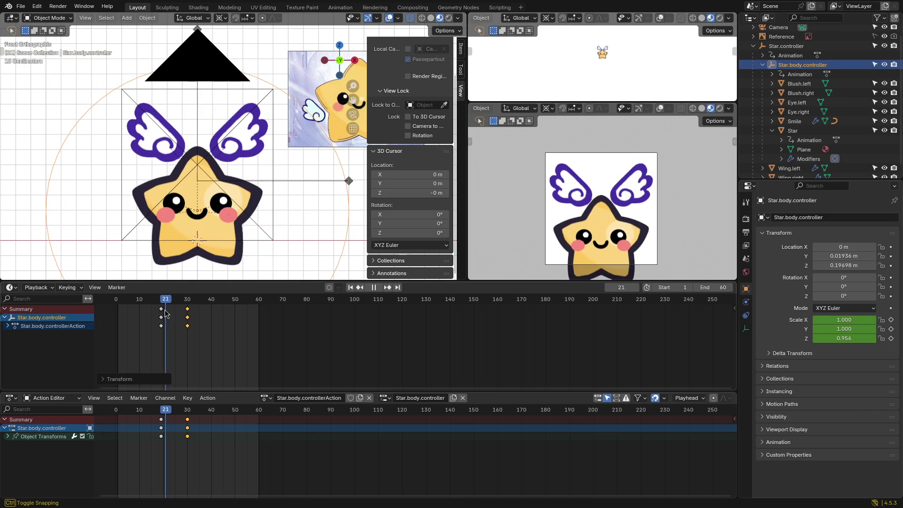
Step: Scrub from the start through frames 7, 11 and 15 to review the squash
drag(161, 316, 118, 317)
shift+middle_drag(272, 121, 256, 194)
scroll(256, 194, down, 1)
drag(117, 306, 142, 305)
shift+middle_drag(170, 277, 188, 239)
drag(145, 304, 162, 305)
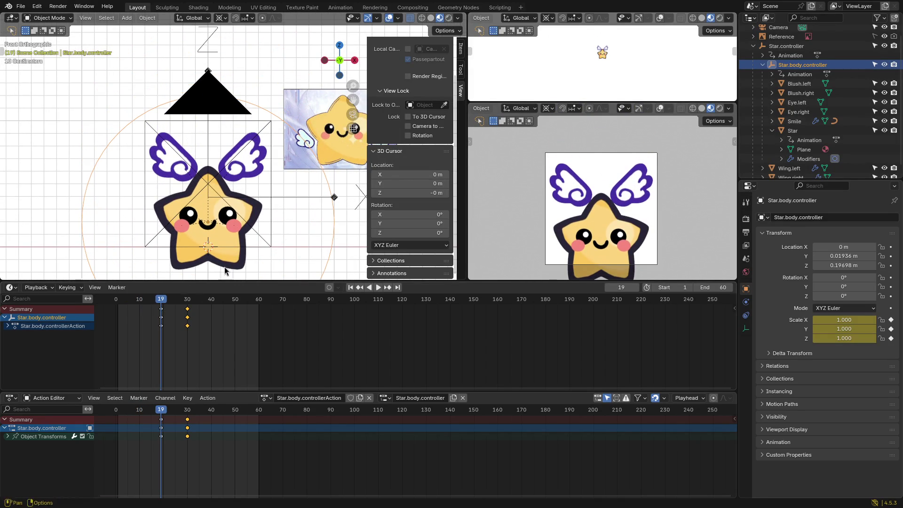
Step: Lift Star.controller along Z and keyframe its location
click(785, 45)
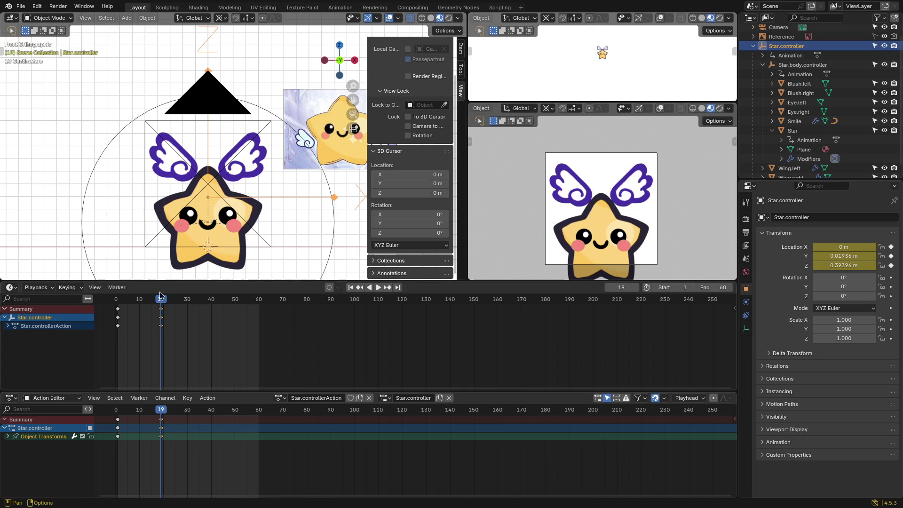
mouse_move(162, 305)
mouse_down()
mouse_move(120, 313)
mouse_move(161, 313)
mouse_up()
key(g)
key(z)
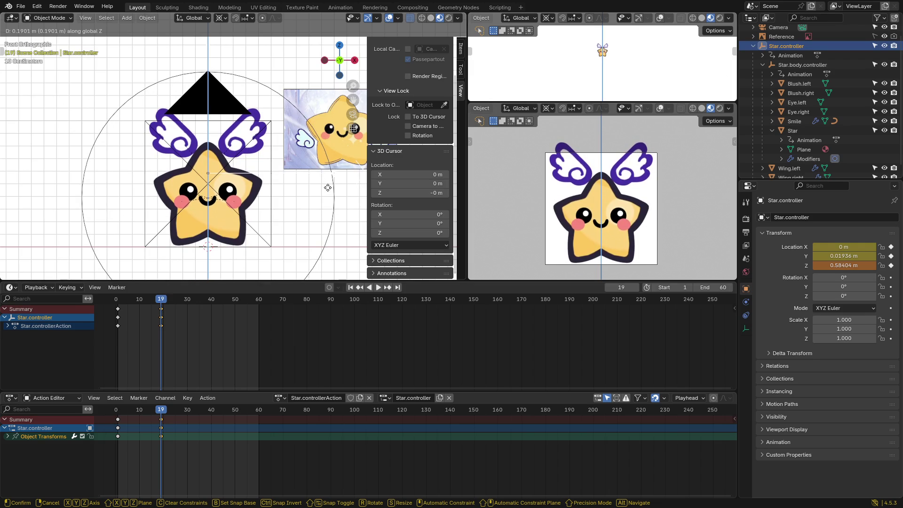
click(328, 190)
key(k)
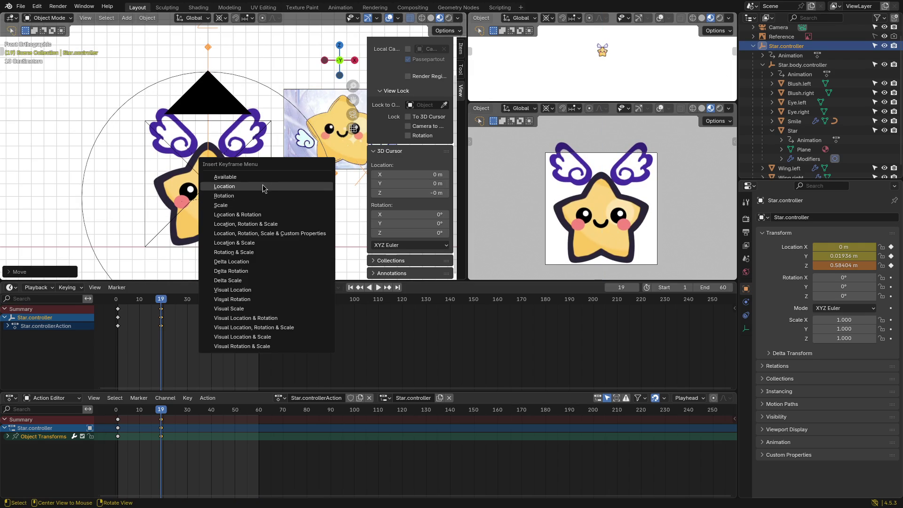
click(263, 188)
Step: Reselect Star.body.controller and scrub through frames 14 to 19
click(798, 65)
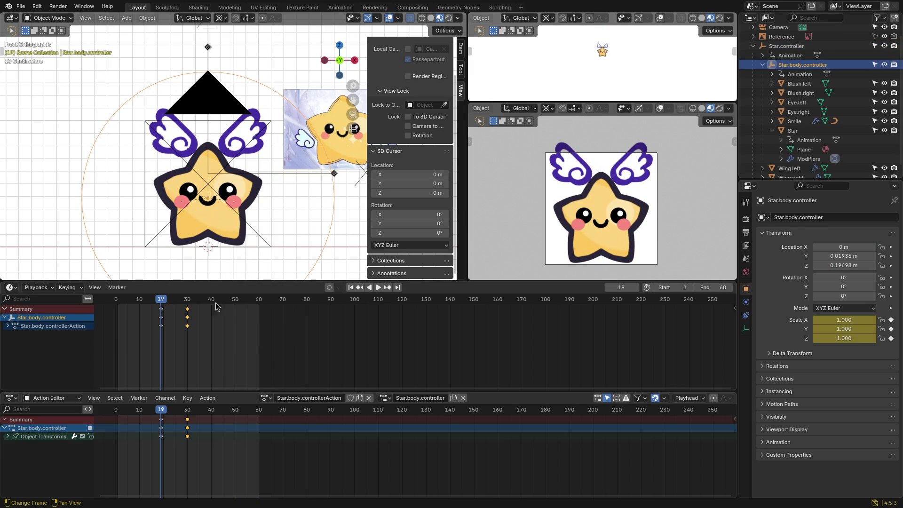
click(149, 300)
mouse_move(149, 300)
mouse_down()
mouse_move(187, 303)
mouse_move(161, 306)
mouse_up()
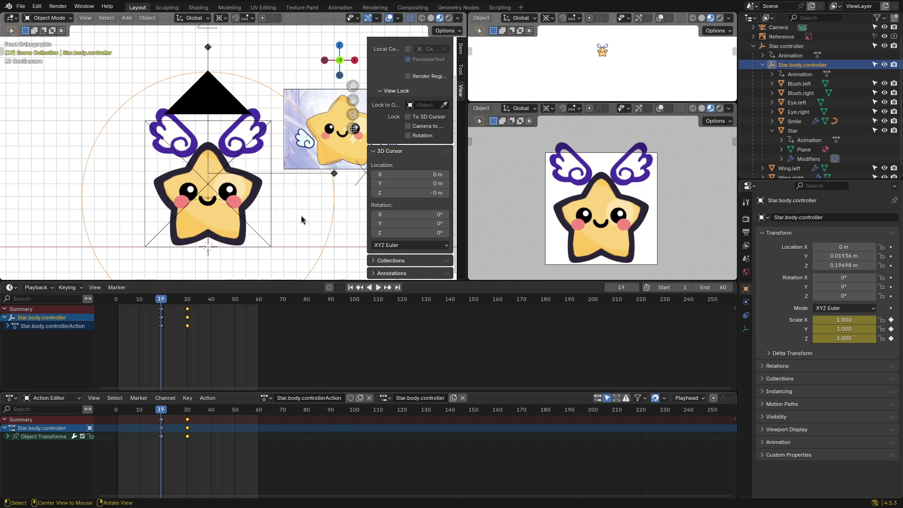
shift+middle_drag(292, 222, 291, 201)
scroll(290, 201, up, 3)
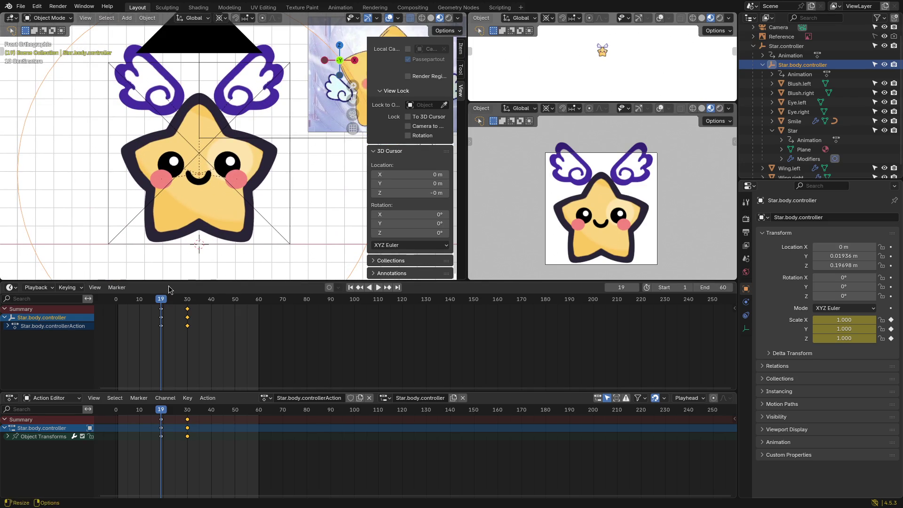
Step: Squash the body to about 0.72 on Z and keyframe its scale and location at frame 20
drag(163, 305, 162, 307)
click(187, 302)
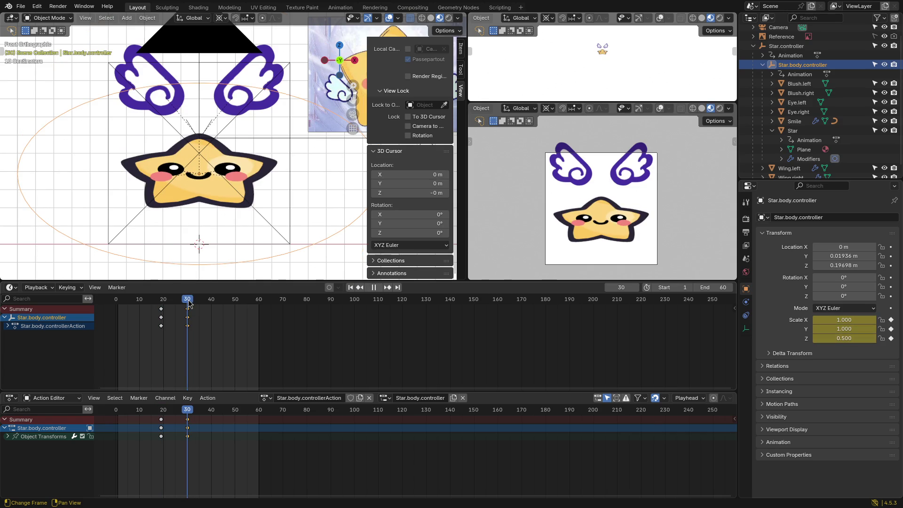
drag(181, 309, 164, 309)
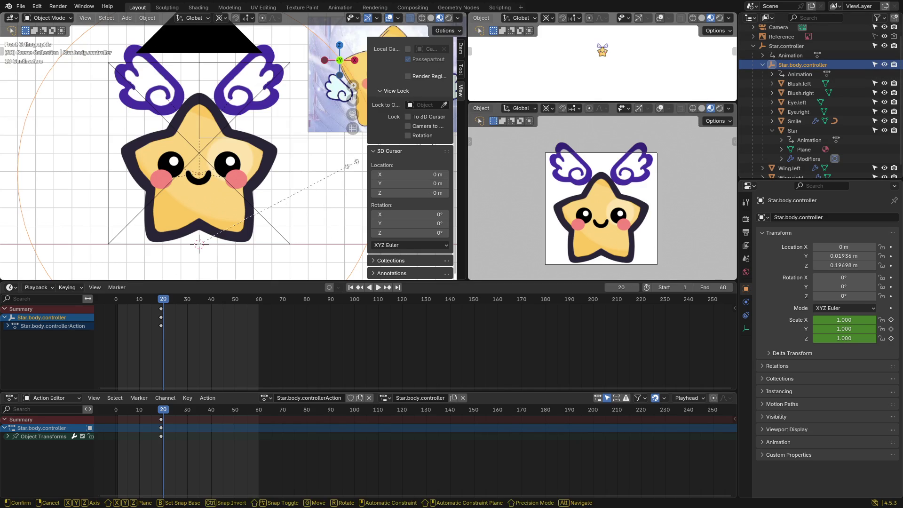
click(463, 50)
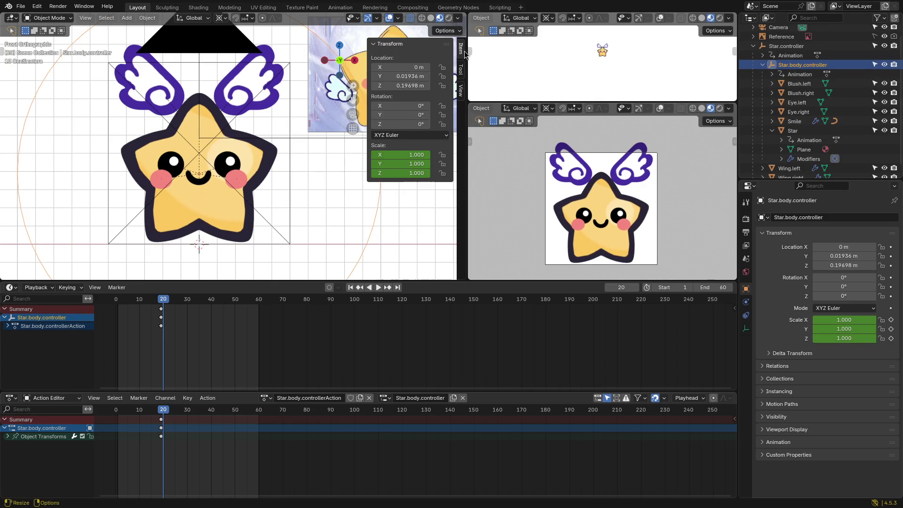
key(s)
key(z)
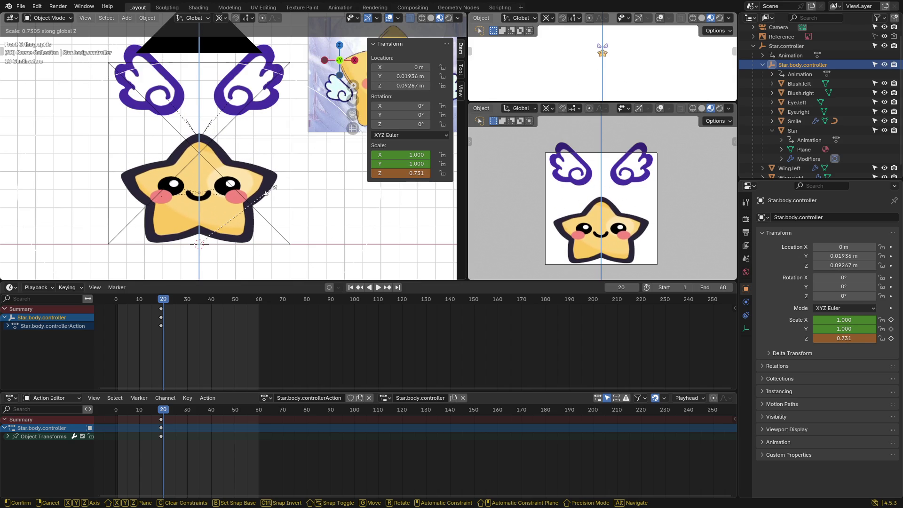
click(275, 193)
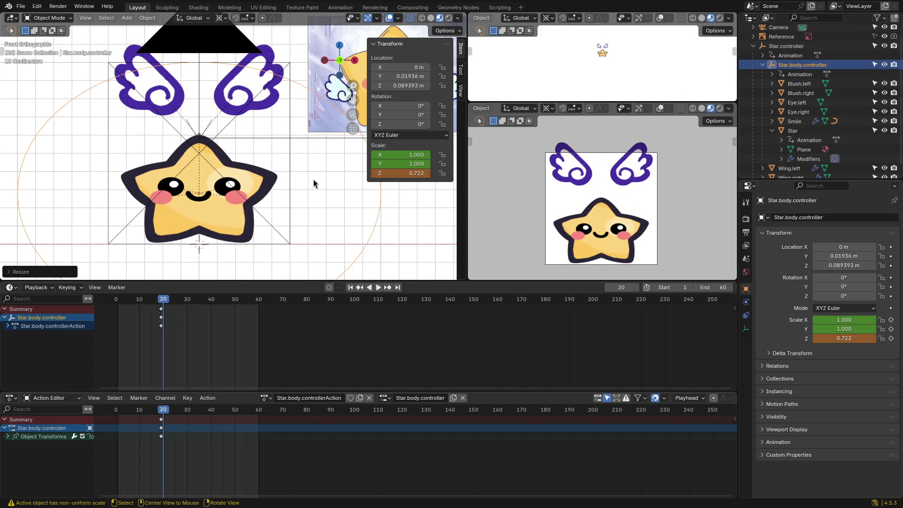
key(k)
click(261, 200)
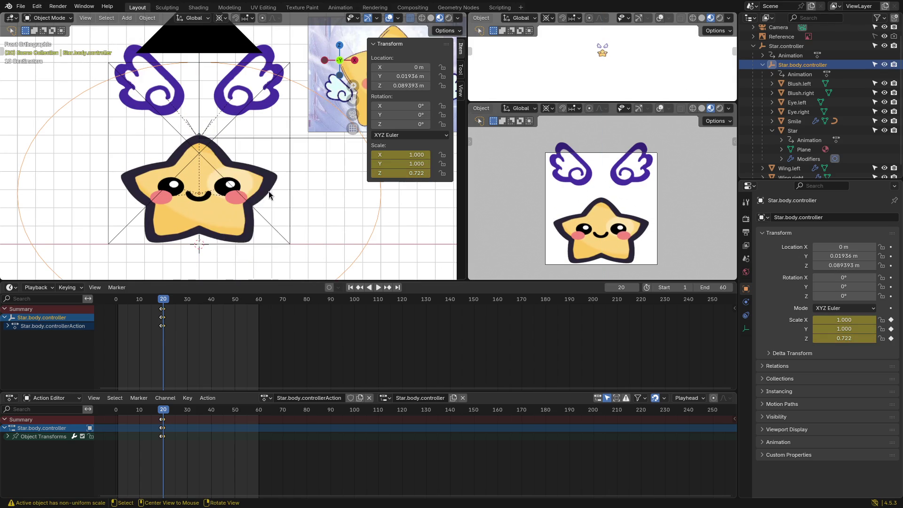
key(k)
click(248, 177)
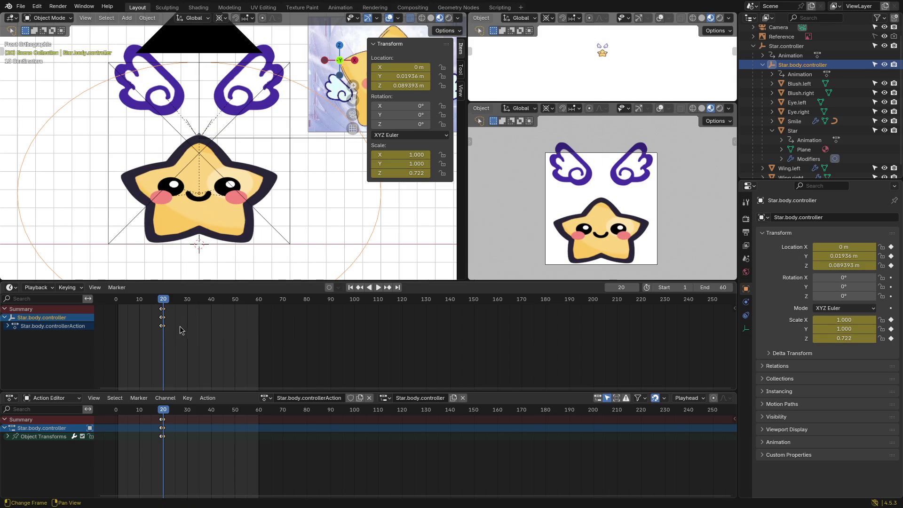
Step: Try moving the keys 10 frames to frame 30, undo, then delete the body controller's keyframes
drag(187, 335, 162, 305)
key(g)
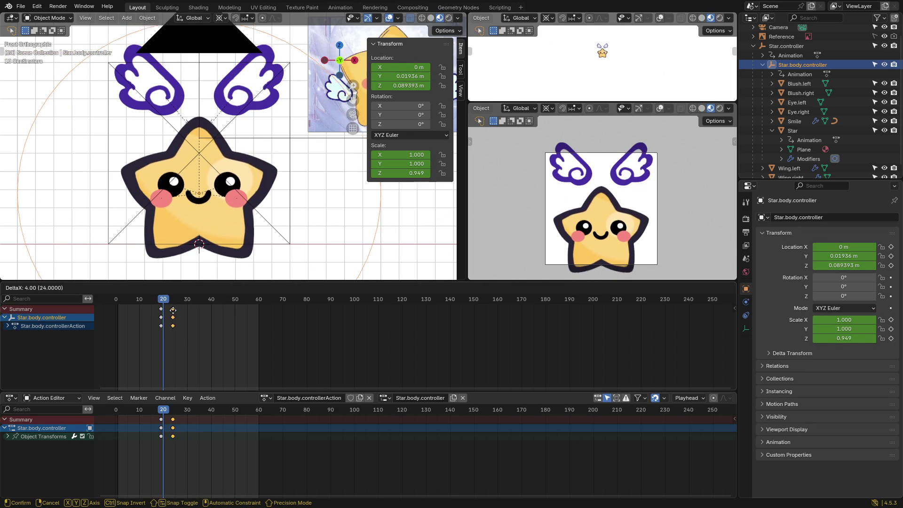
text(10)
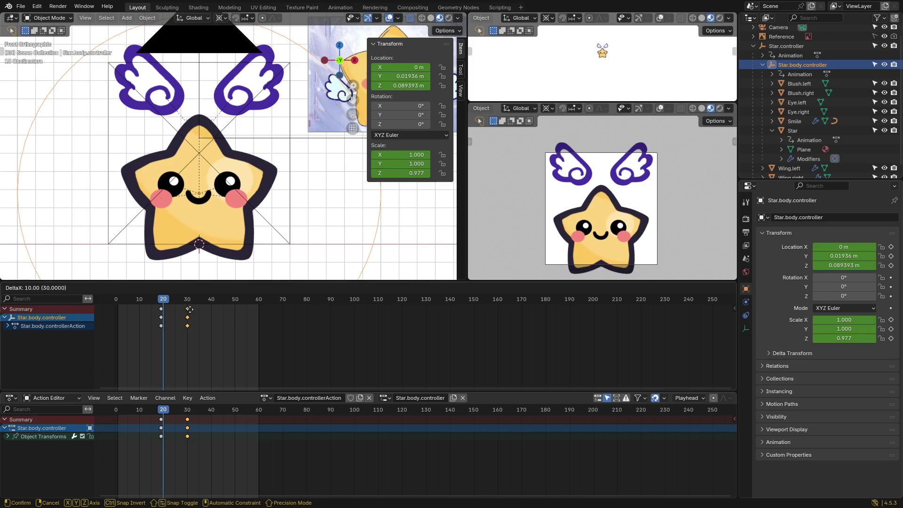
key(Return)
key(space)
key(Escape)
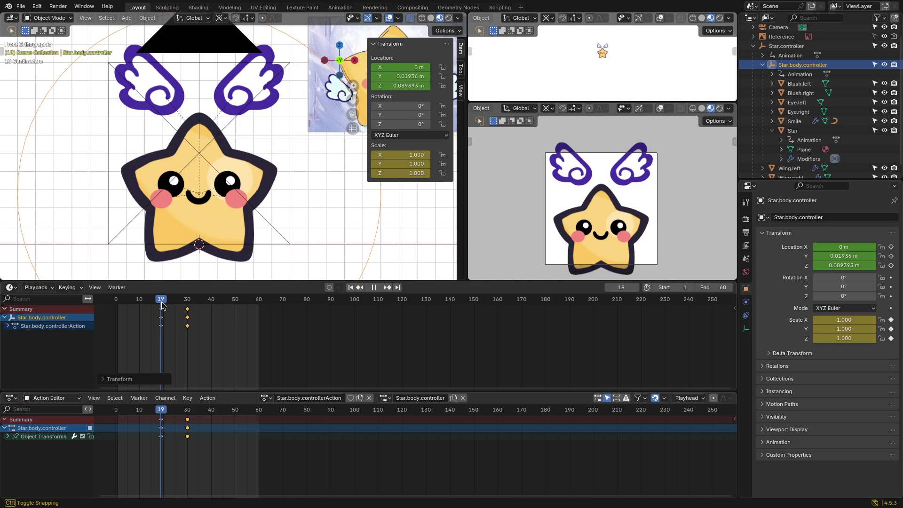
key(ctrl+z)
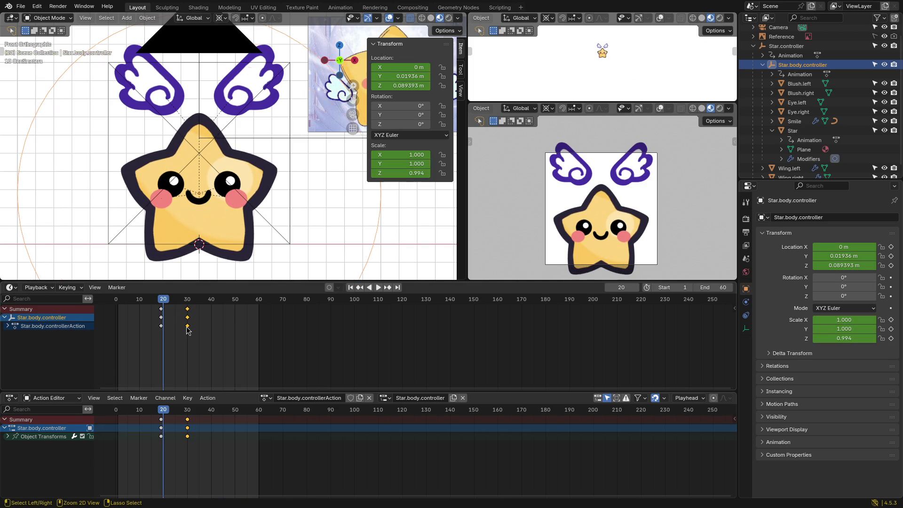
mouse_move(163, 300)
mouse_down()
mouse_move(137, 309)
mouse_move(161, 310)
mouse_up()
key(Delete)
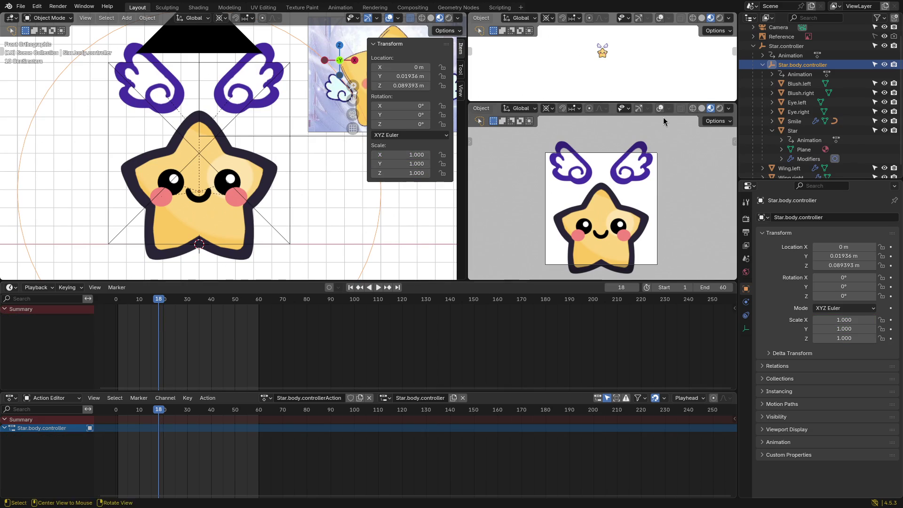
Step: Raise Star.controller to Z 0.69275 m at frame 19 and keyframe its location
click(786, 46)
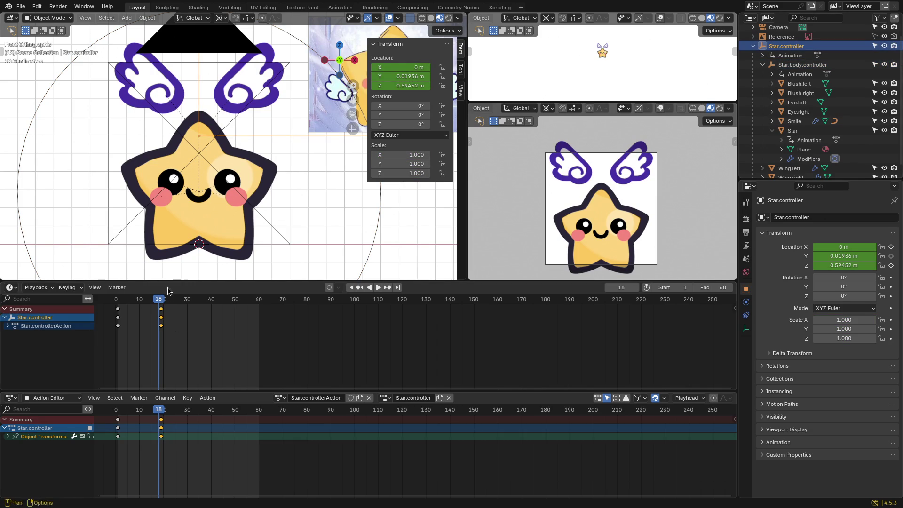
drag(161, 307, 157, 304)
drag(161, 303, 161, 304)
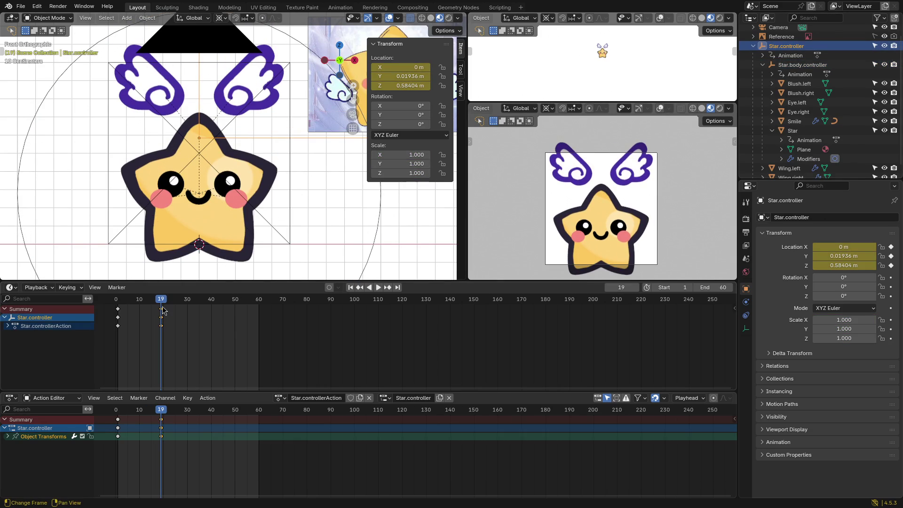
key(g)
key(z)
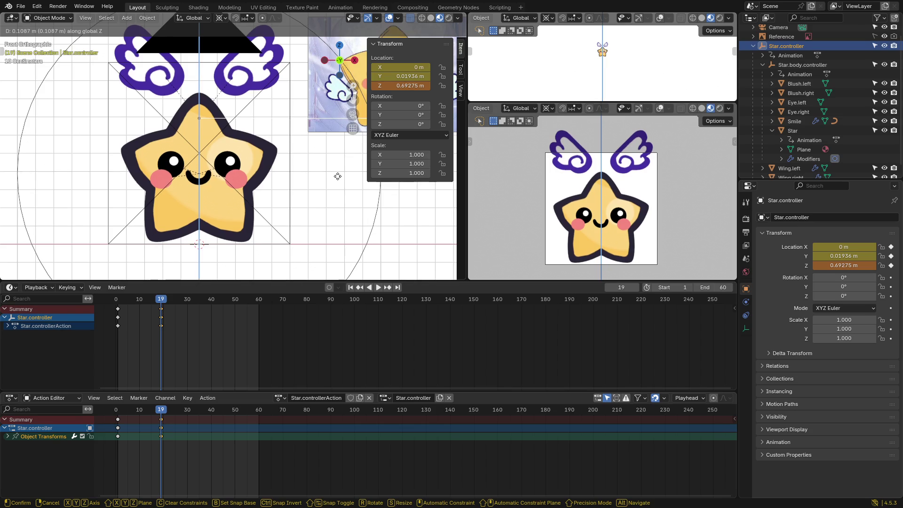
click(334, 176)
key(k)
click(319, 197)
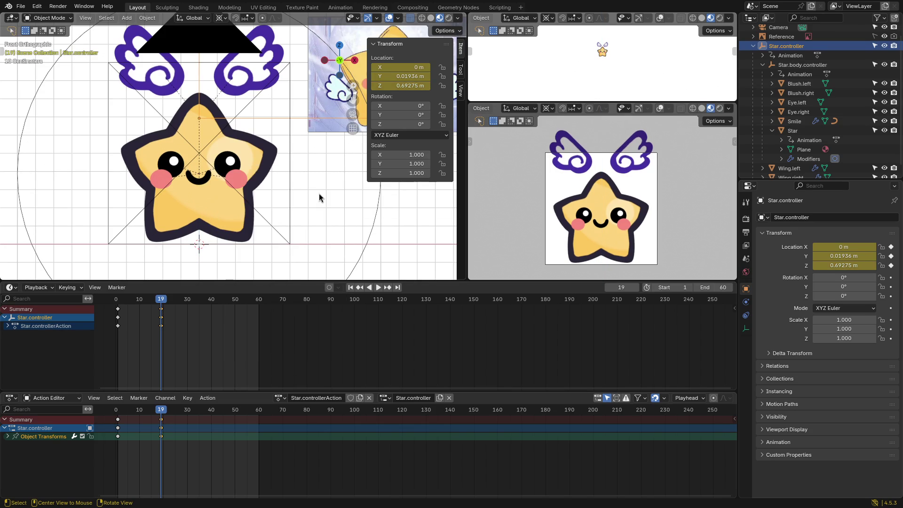
mouse_move(161, 302)
mouse_down()
mouse_move(117, 302)
mouse_move(163, 302)
mouse_up()
Step: Keyframe Star.body.controller's location and scale, placing the keys at frame 19
click(207, 251)
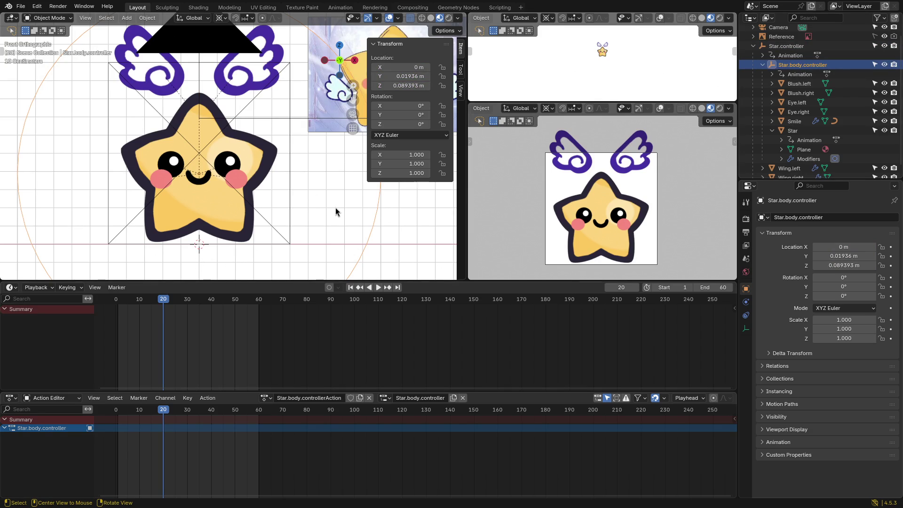
key(k)
click(308, 213)
key(k)
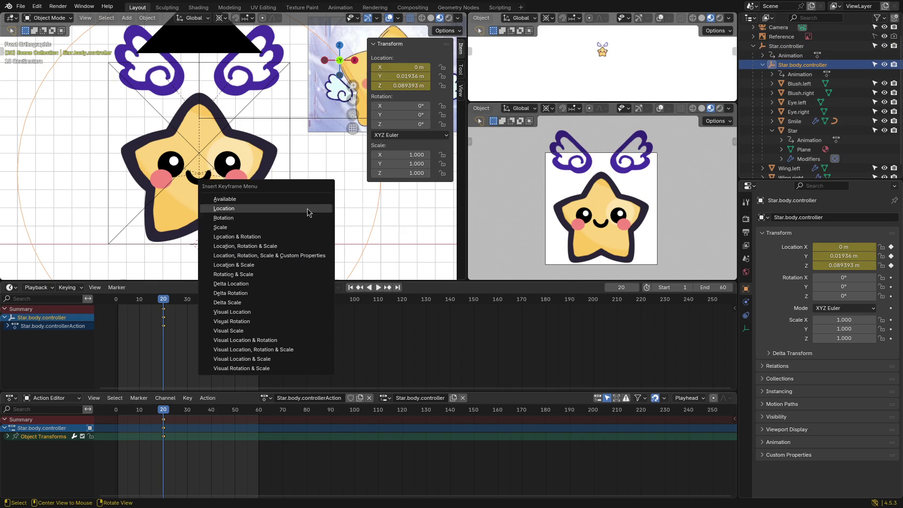
click(291, 228)
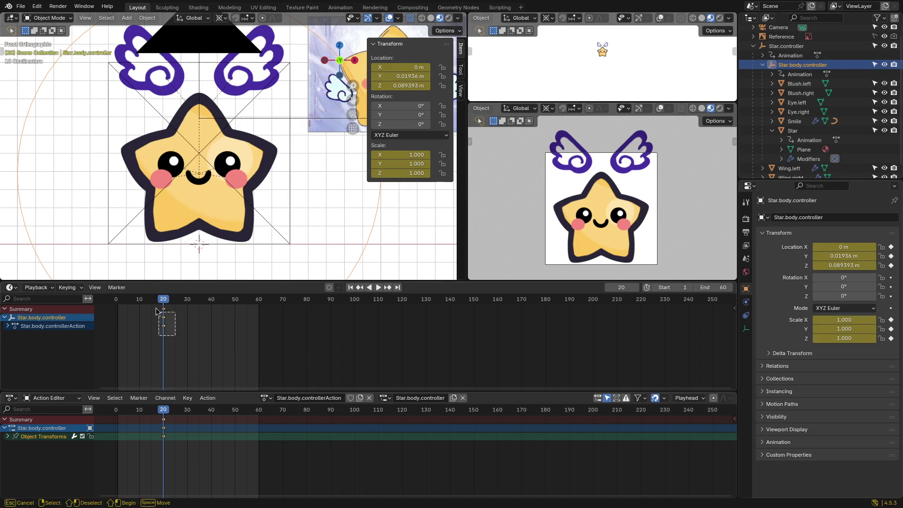
key(g)
click(158, 309)
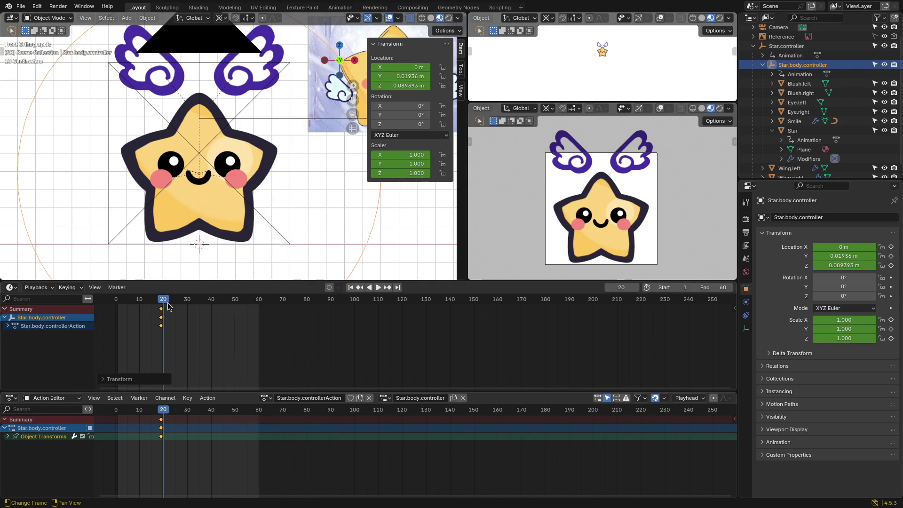
Step: Play the animation from the first frame and inspect the pose at frame 18
key(shift+Left)
key(space)
drag(121, 303, 187, 304)
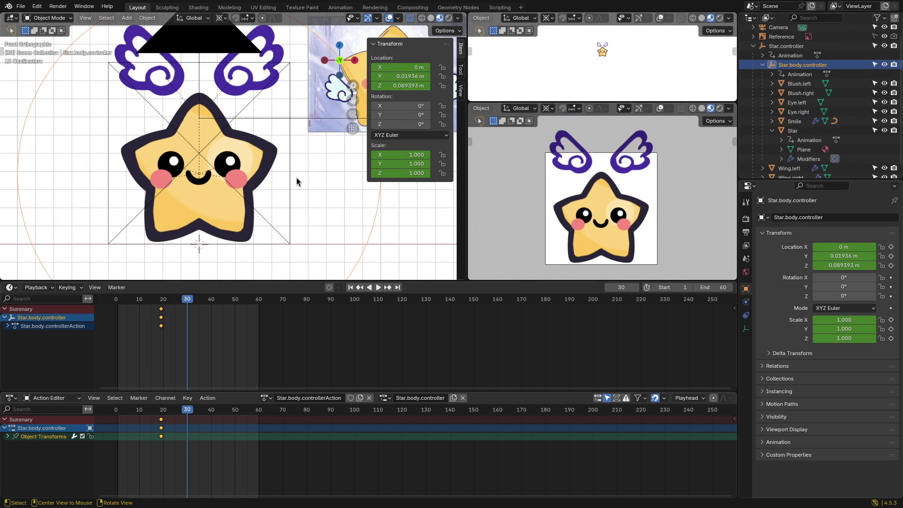
key(s)
key(z)
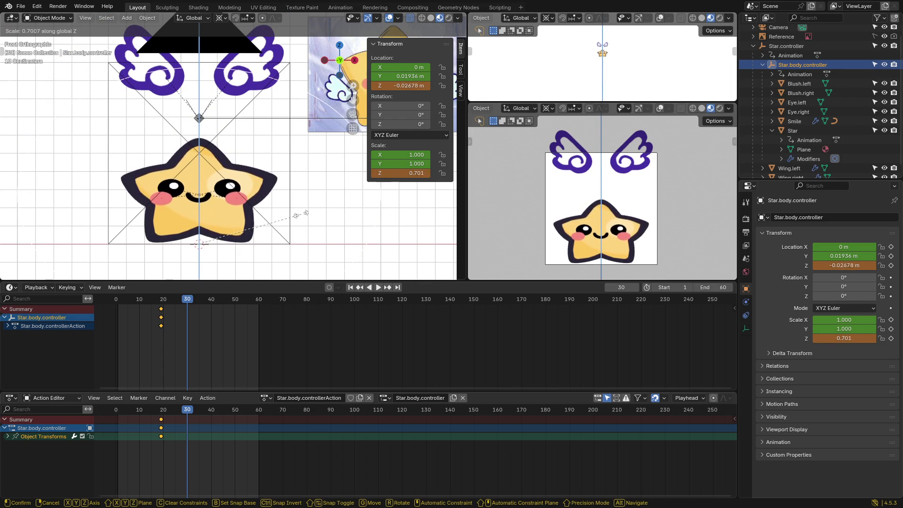
Step: Cancel the pending scale and move from frame 19 ahead to frame 30
right_click(299, 220)
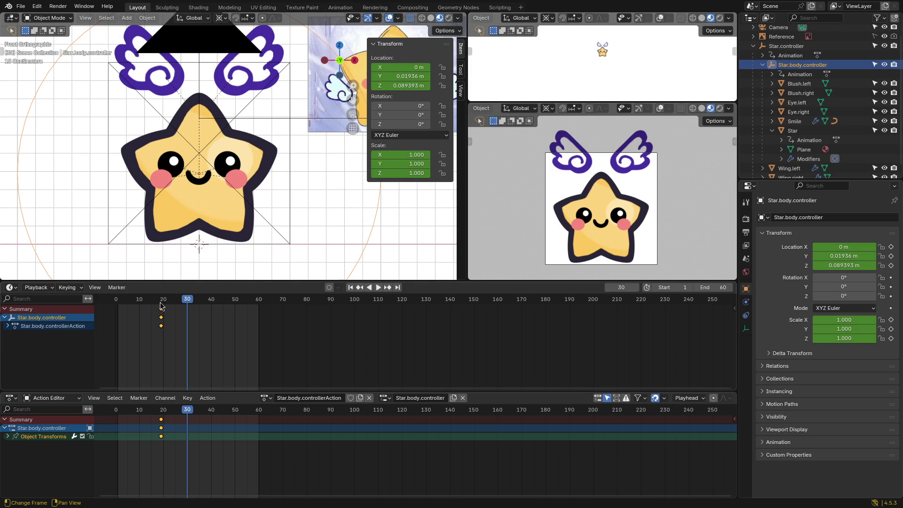
drag(189, 301, 161, 308)
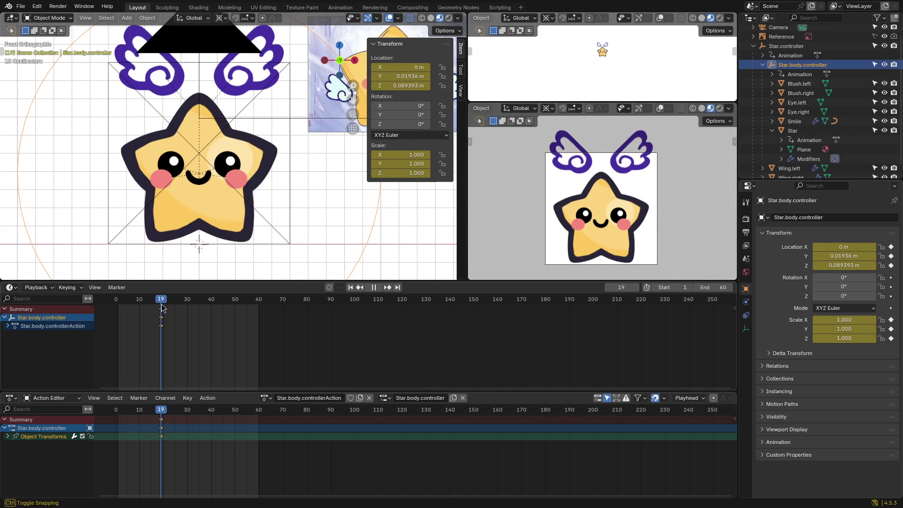
drag(161, 308, 163, 308)
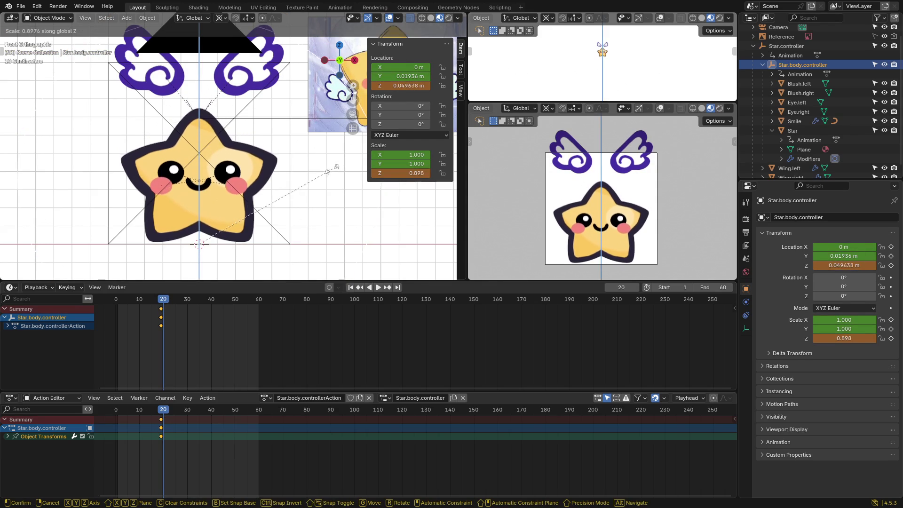
drag(165, 301, 188, 304)
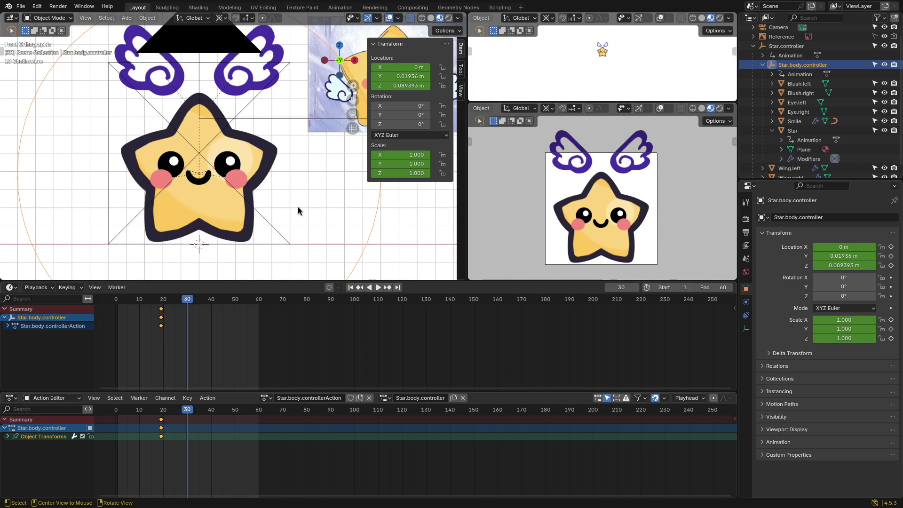
Step: Squash the body to 0.726 on Z and keyframe all available channels at frame 30
key(s)
key(z)
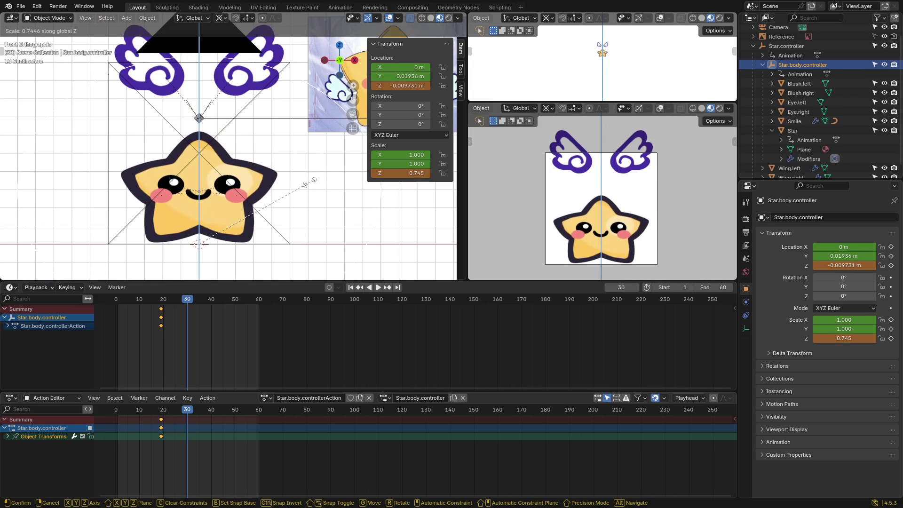
click(307, 187)
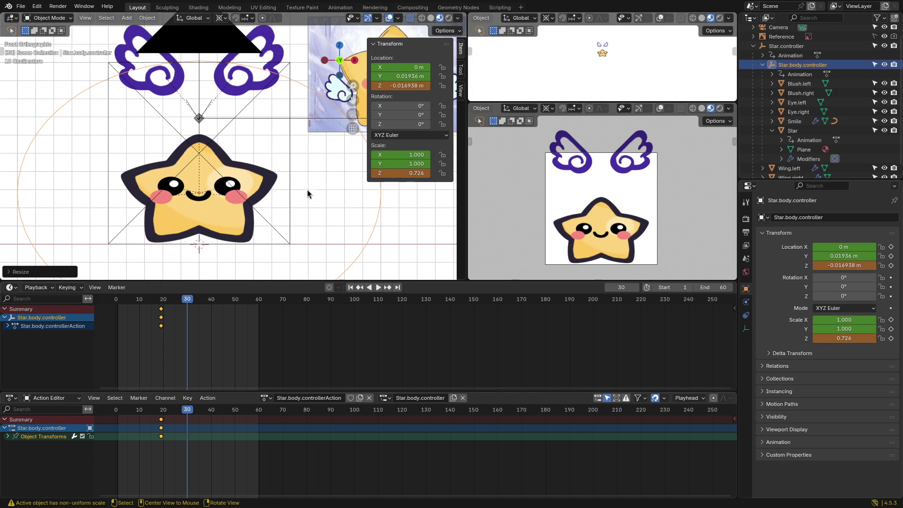
key(k)
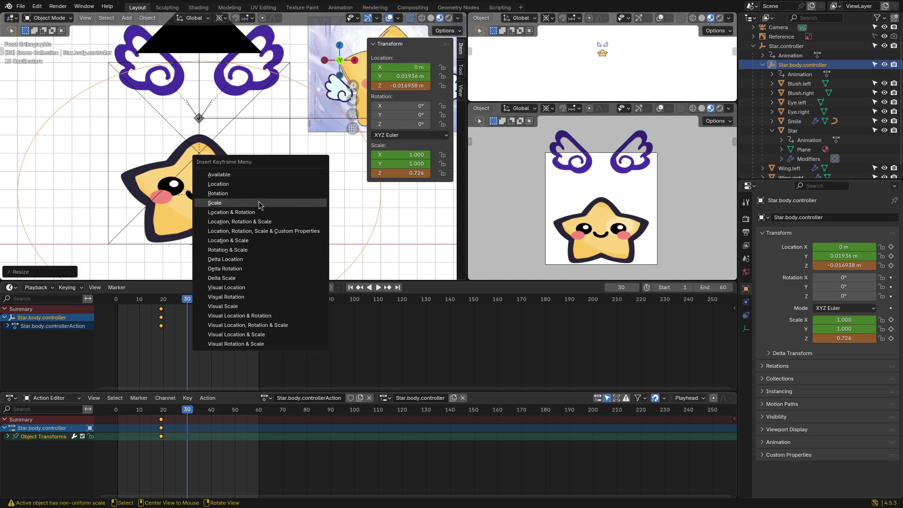
click(242, 180)
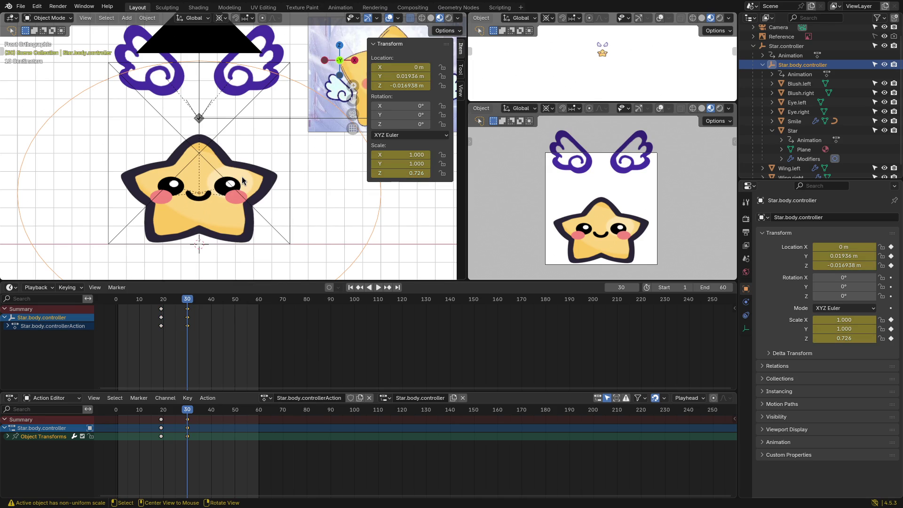
Step: Collapse the Star hierarchy, review the bounce, and save the blend file
click(784, 46)
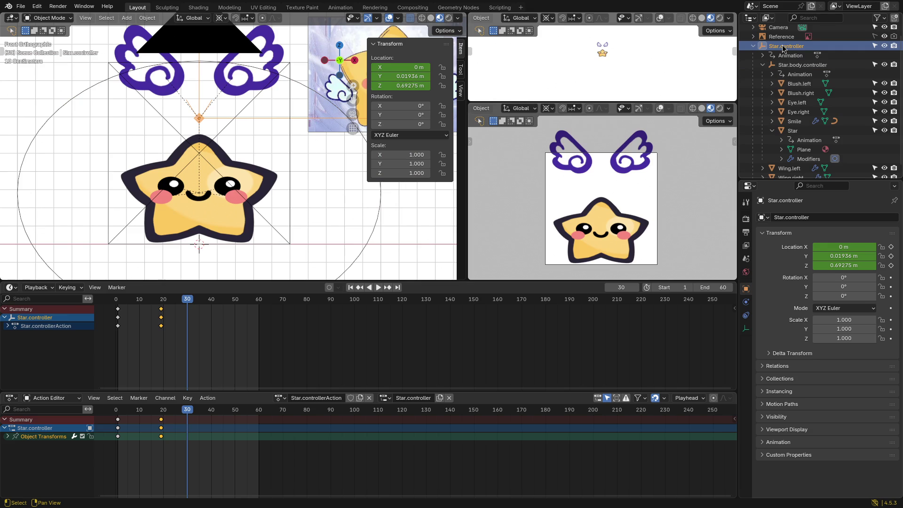
click(793, 68)
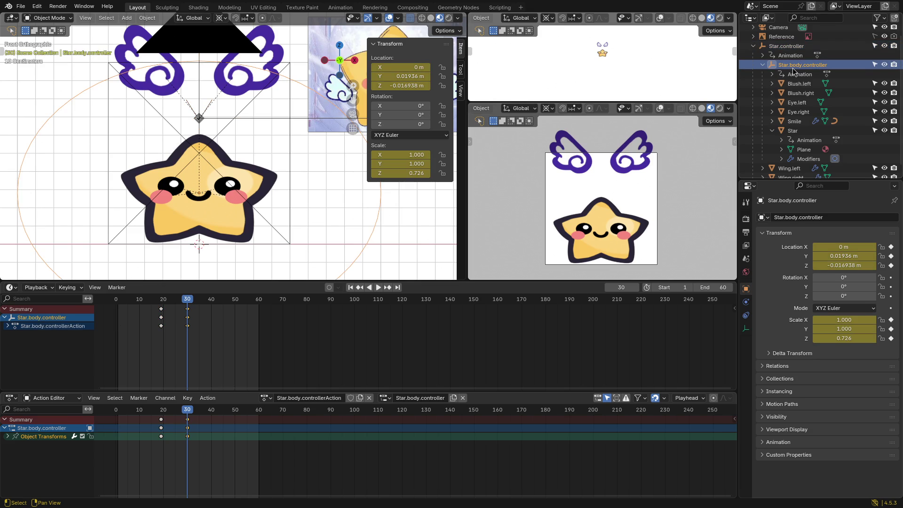
click(772, 130)
mouse_move(187, 302)
mouse_down()
mouse_move(126, 306)
mouse_move(185, 303)
mouse_move(131, 304)
mouse_move(187, 313)
mouse_move(118, 307)
mouse_up()
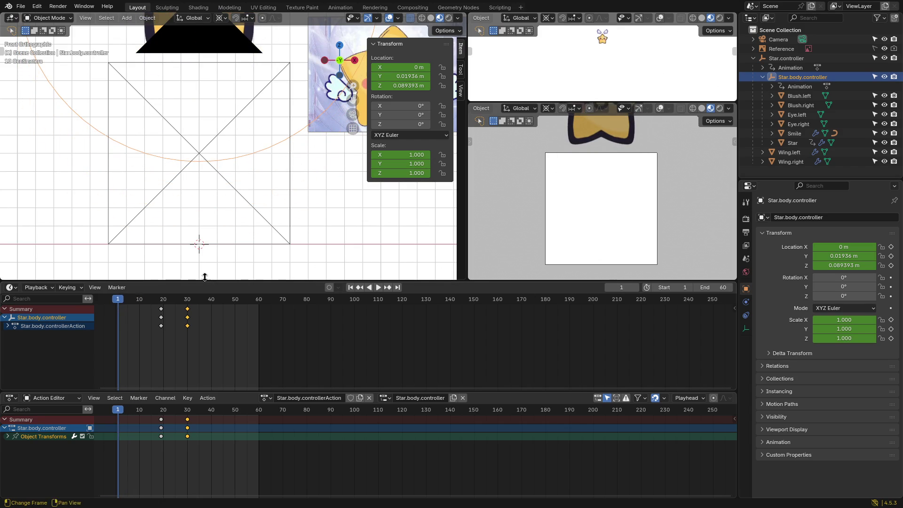
key(ctrl+s)
key(space)
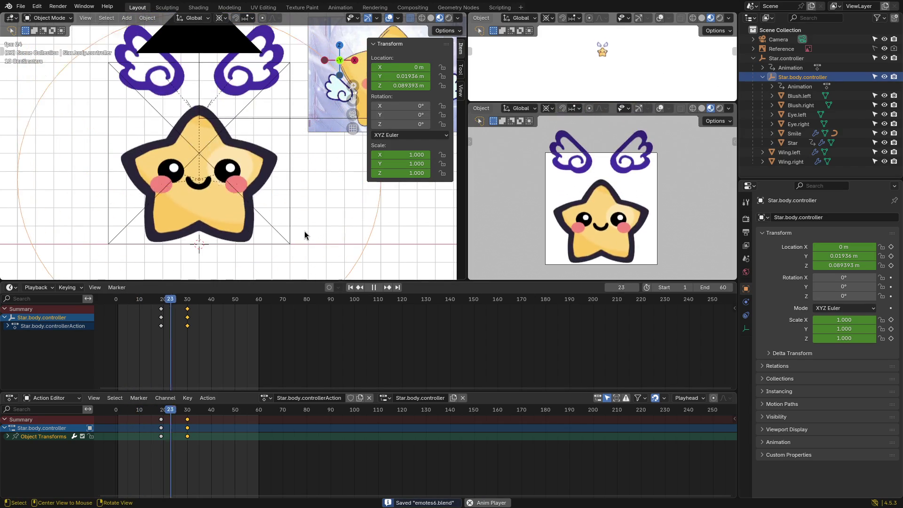
key(ctrl+z)
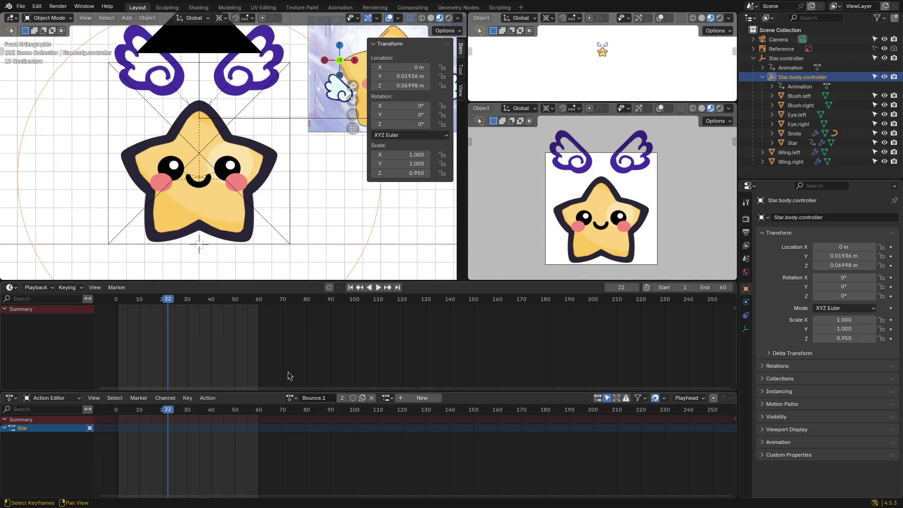
Step: Try assigning Star.body.controllerAction and Star.controllerAction to the body controller
click(292, 398)
click(304, 306)
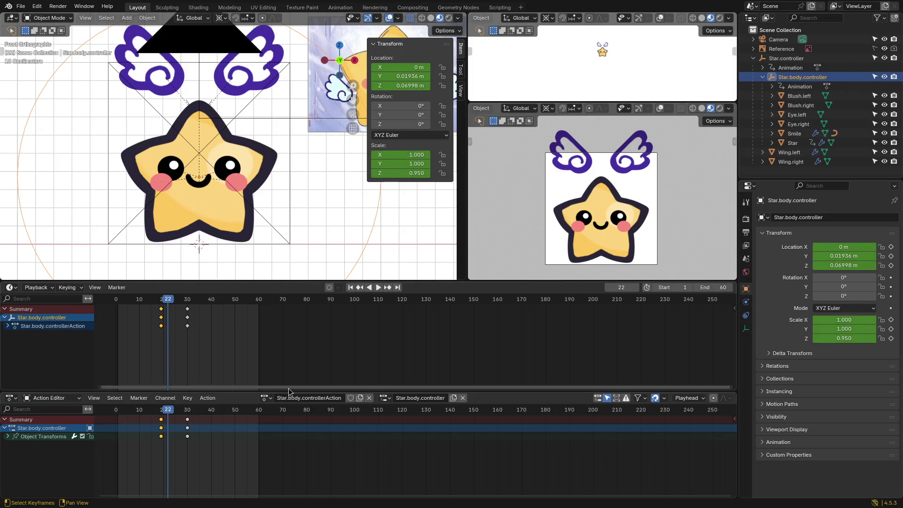
click(267, 400)
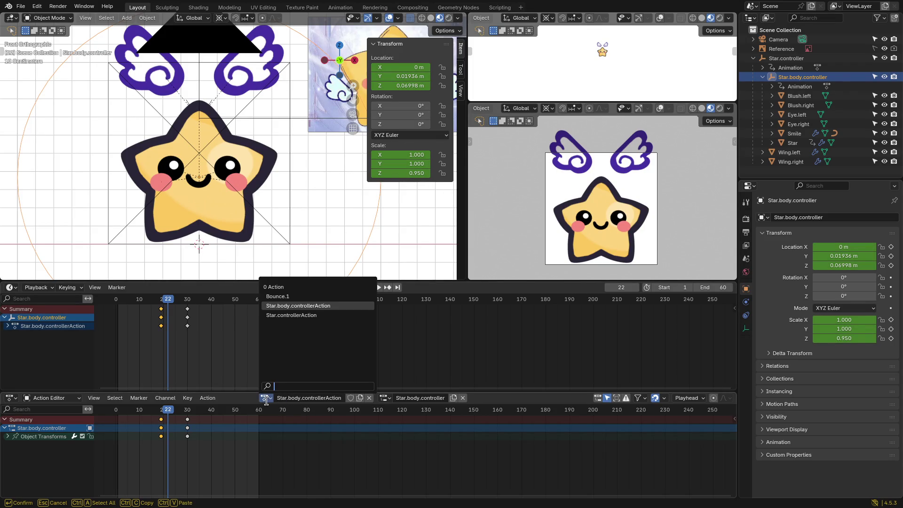
click(292, 322)
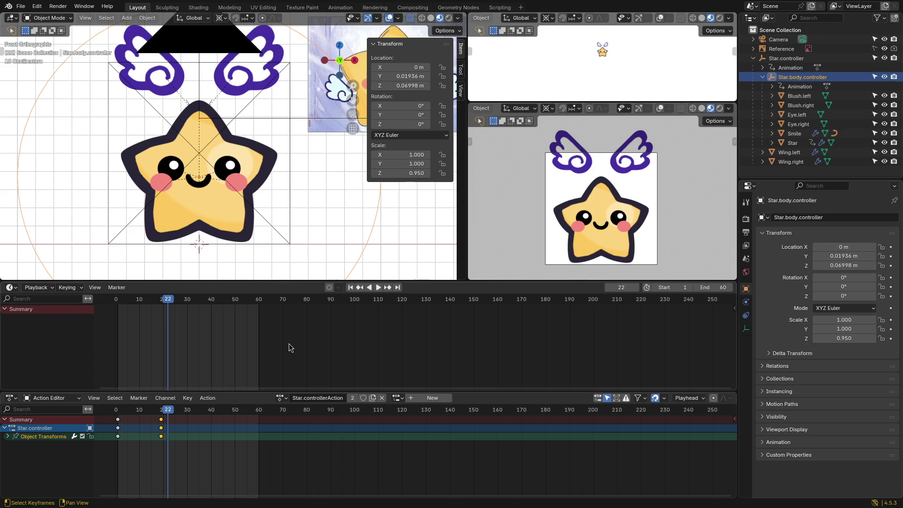
click(281, 399)
click(300, 306)
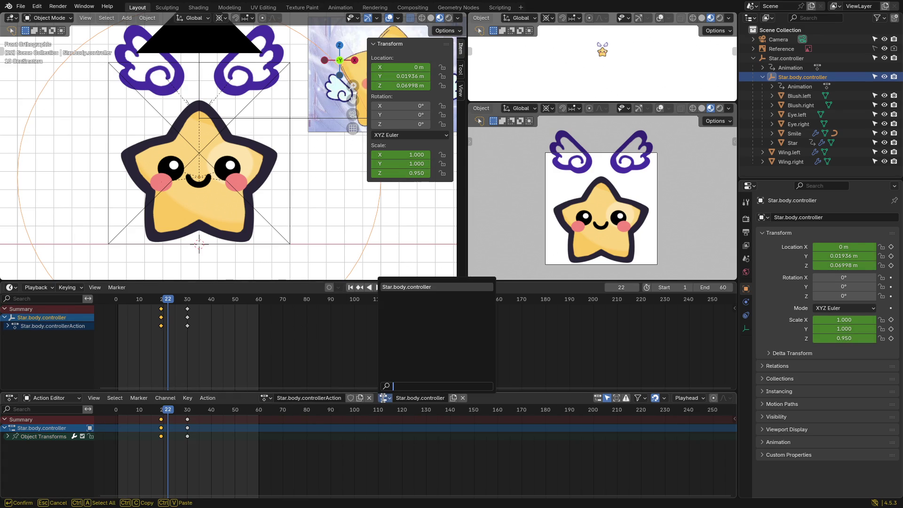
Step: Unlink the empty Action and reassign Star.body.controllerAction, then scrub to frame 19
click(264, 400)
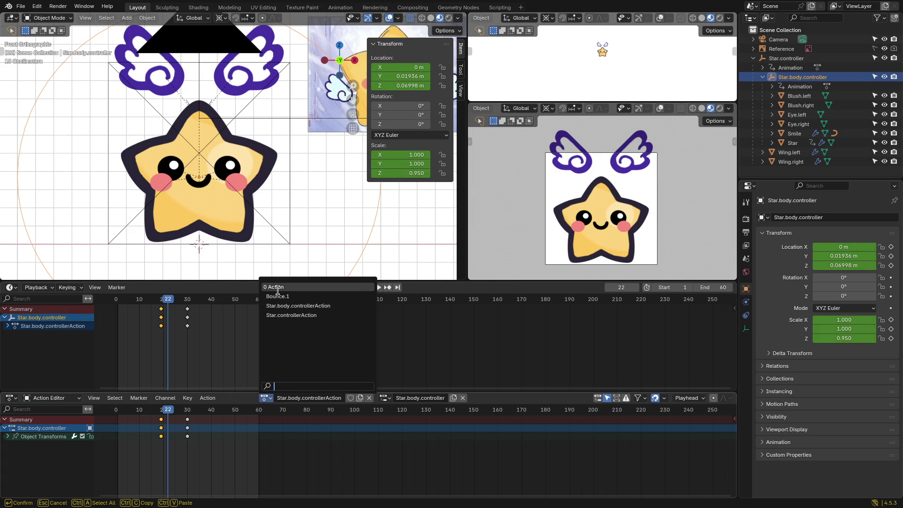
click(277, 292)
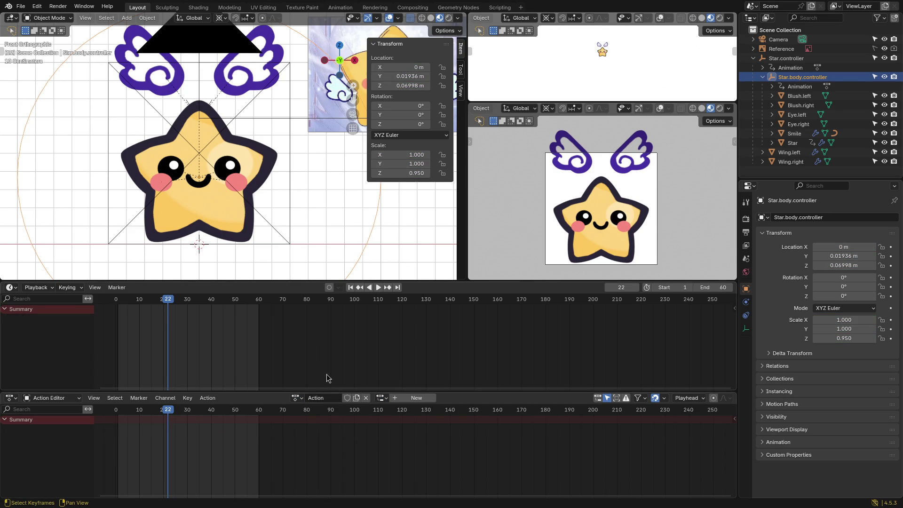
click(365, 400)
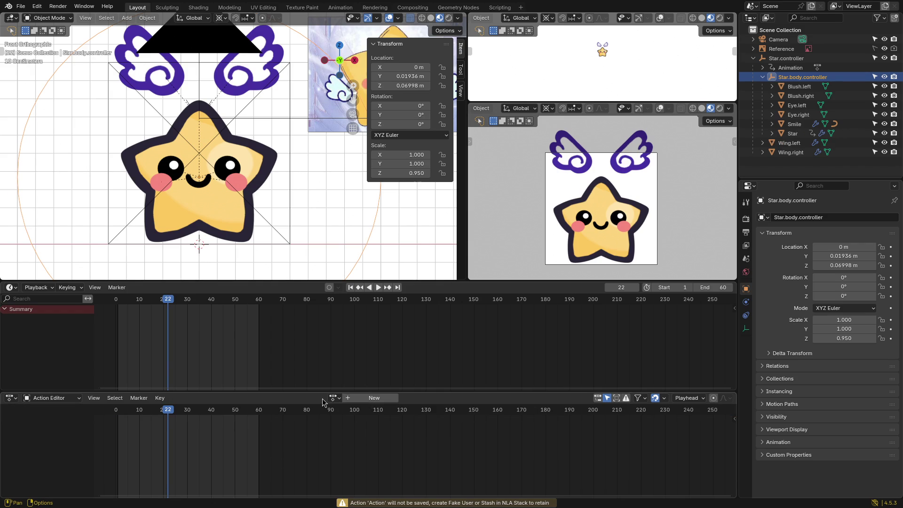
click(334, 398)
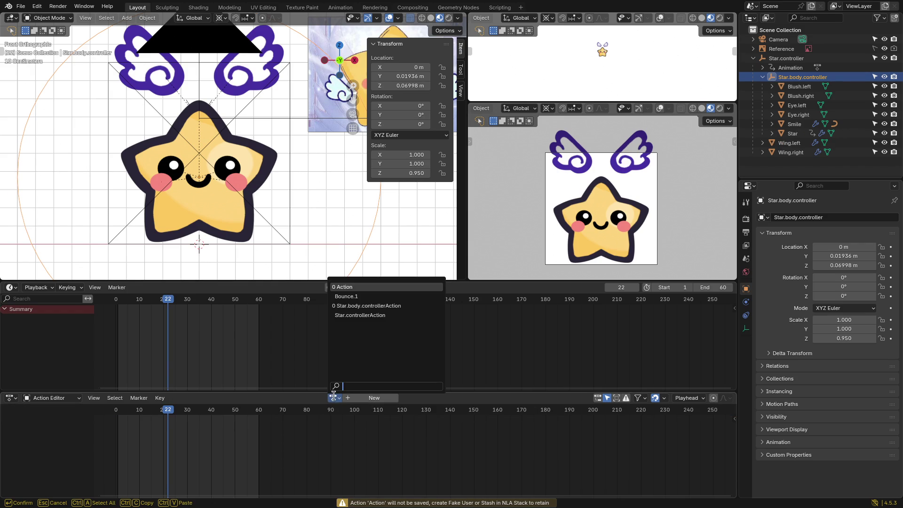
click(348, 306)
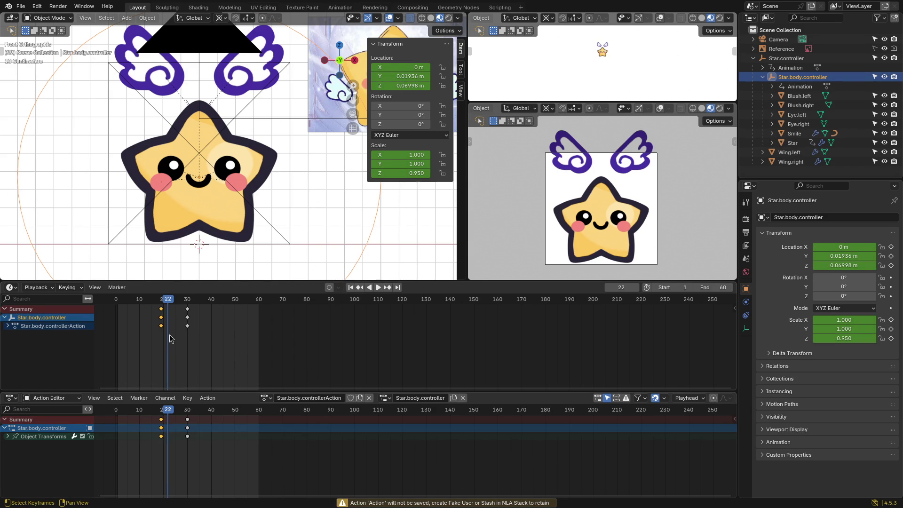
mouse_move(166, 299)
mouse_down()
mouse_move(145, 306)
mouse_move(159, 314)
mouse_move(163, 303)
mouse_move(118, 306)
mouse_move(161, 310)
mouse_move(160, 325)
mouse_move(128, 301)
mouse_move(187, 313)
mouse_move(119, 306)
mouse_up()
Step: Play and stop the bounce, then move the playhead to frame 30 and frame 40
key(space)
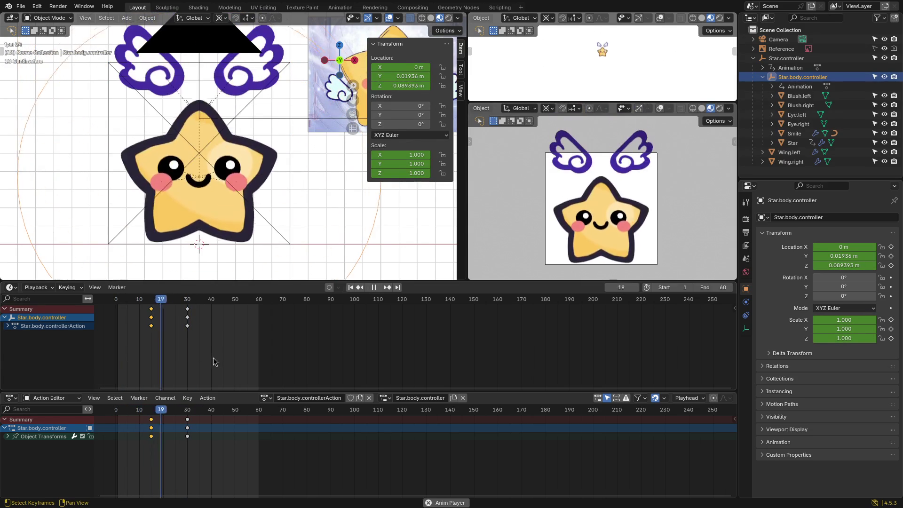
key(space)
drag(230, 304, 189, 307)
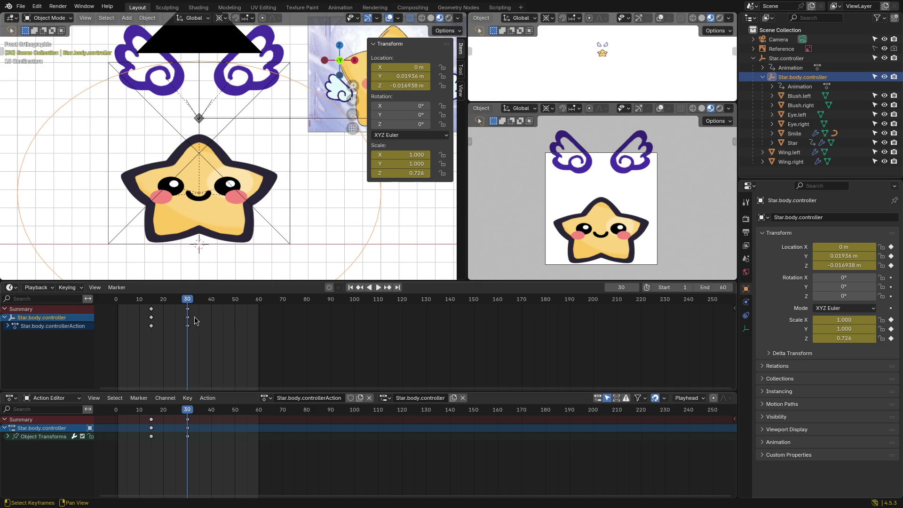
mouse_move(187, 300)
mouse_down()
mouse_move(213, 304)
mouse_move(155, 303)
mouse_move(213, 306)
mouse_up()
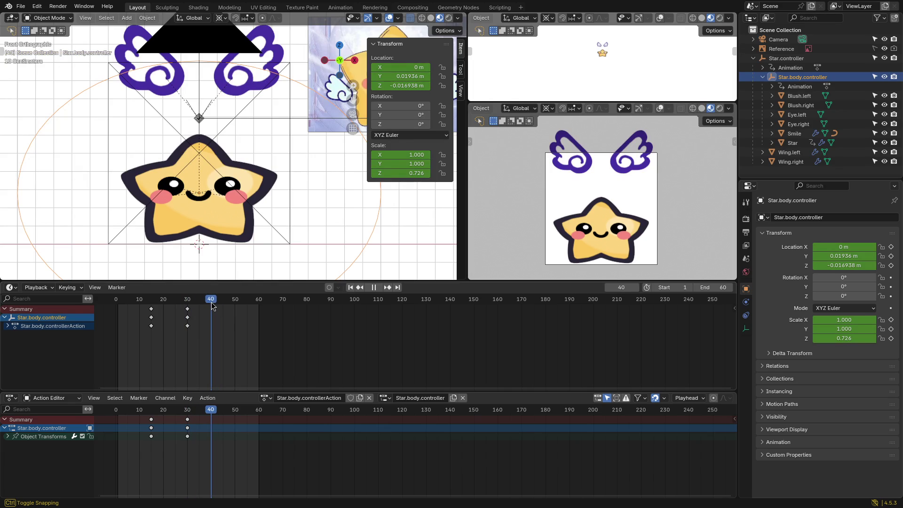
shift+middle_drag(327, 186, 320, 197)
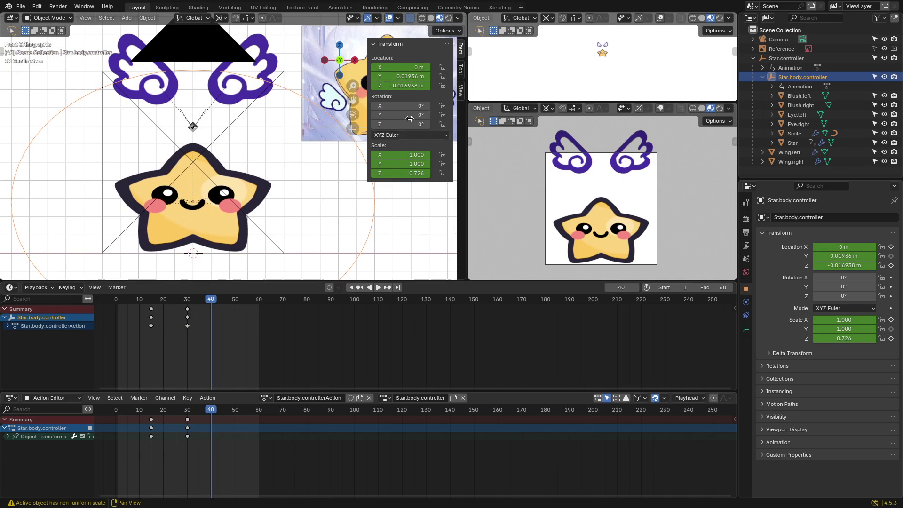
drag(416, 75, 415, 85)
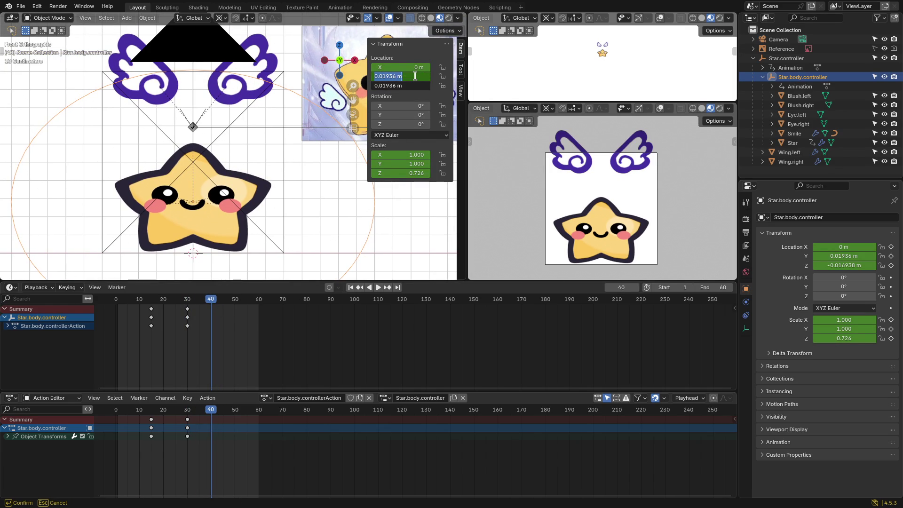
text(0)
key(Return)
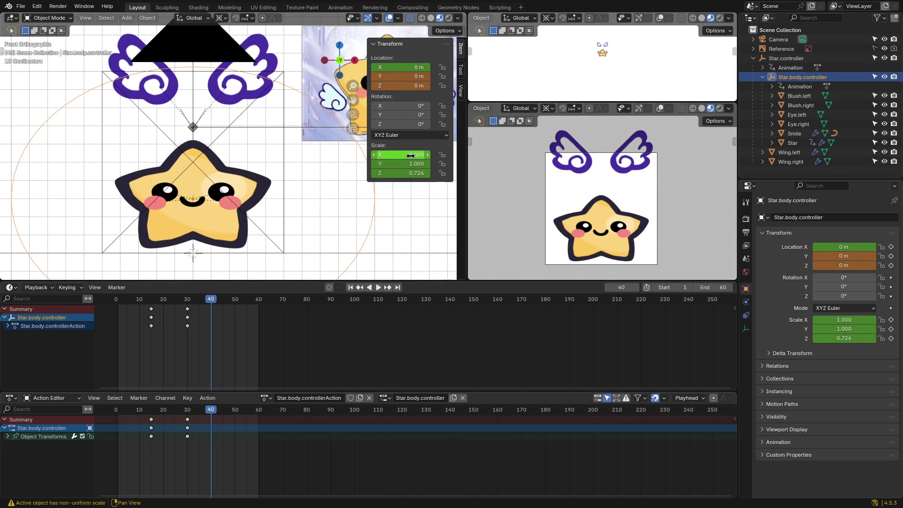
drag(408, 155, 408, 173)
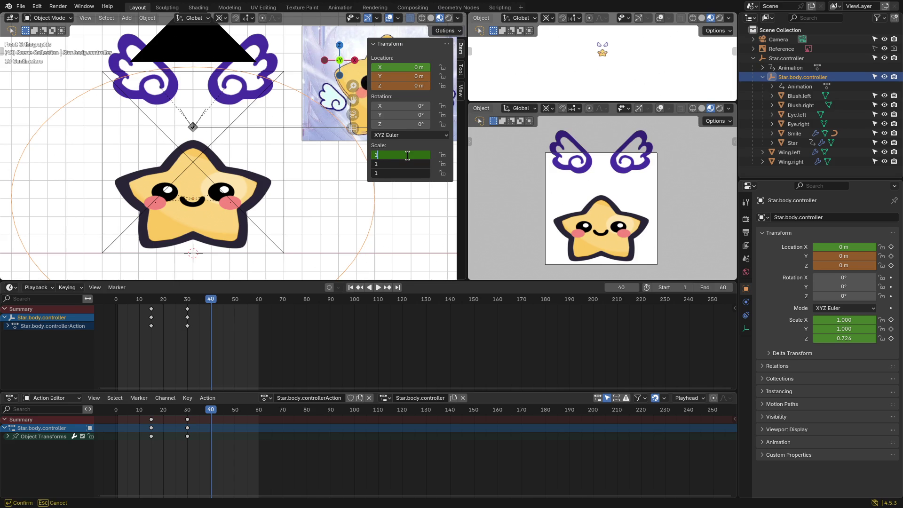
key(Return)
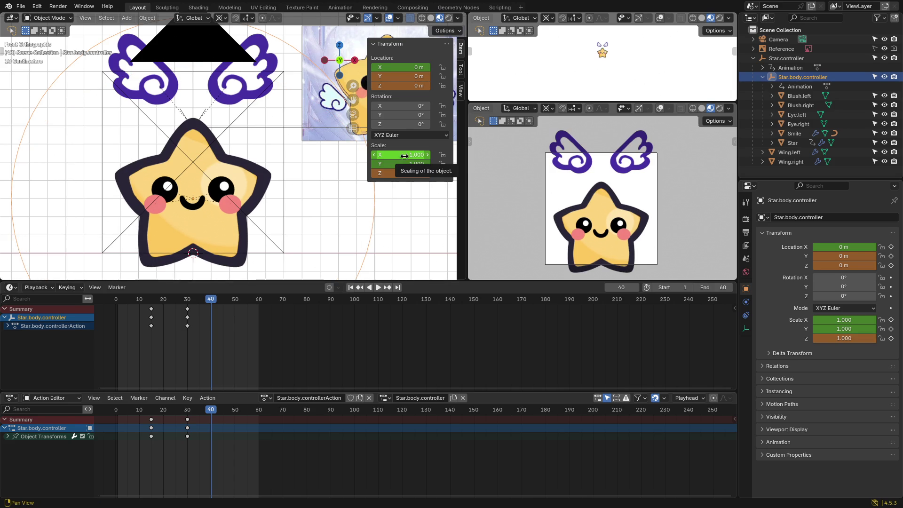
key(ctrl+z)
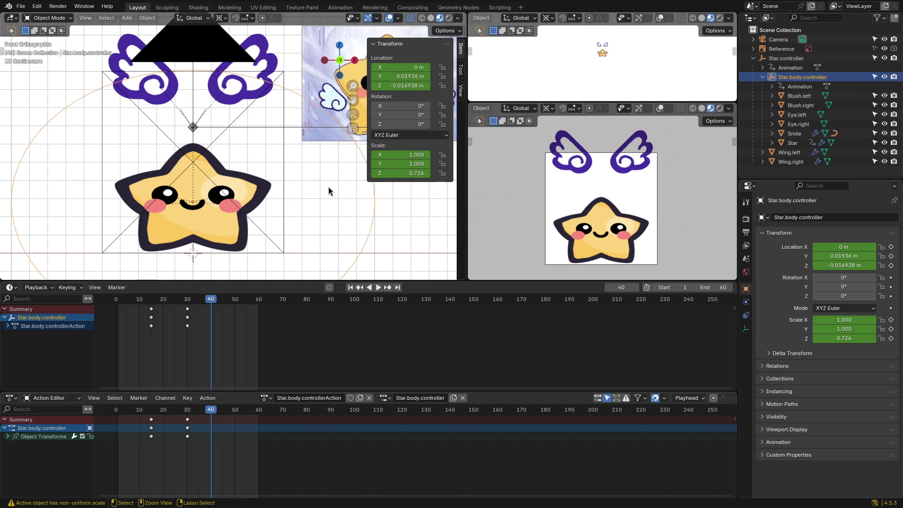
mouse_move(404, 76)
mouse_down()
mouse_move(428, 76)
mouse_move(330, 76)
mouse_up()
drag(406, 77, 406, 77)
mouse_move(189, 198)
middle_down()
mouse_move(206, 182)
mouse_move(329, 156)
middle_up()
mouse_move(404, 76)
mouse_down()
mouse_move(426, 77)
mouse_move(358, 76)
mouse_up()
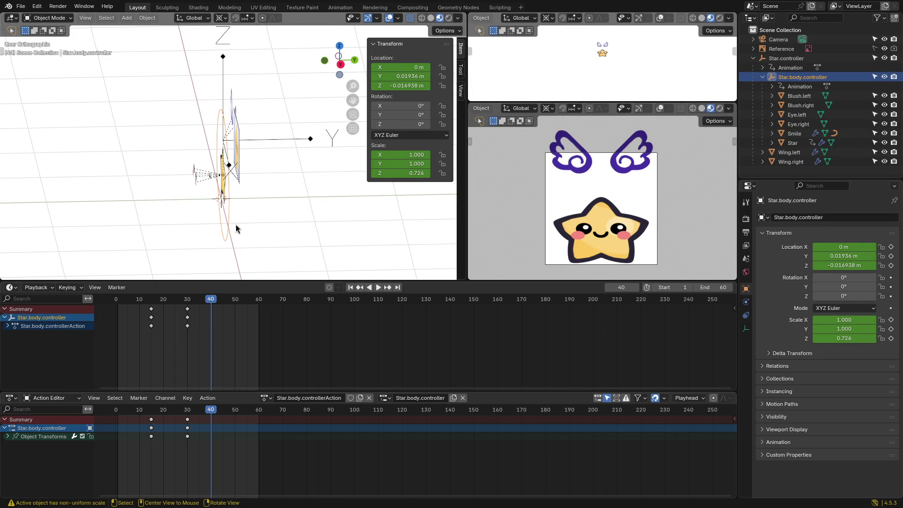
drag(149, 302, 151, 302)
mouse_move(150, 301)
mouse_down()
mouse_move(118, 301)
mouse_move(191, 315)
mouse_up()
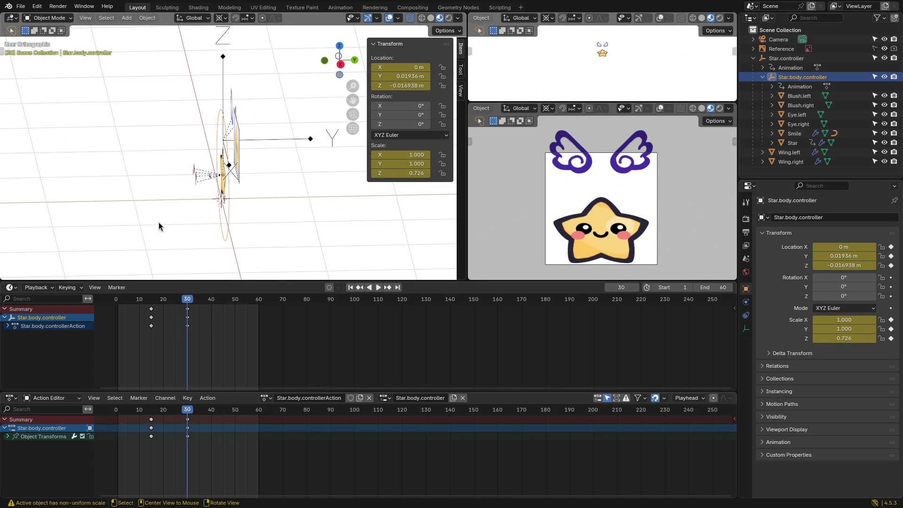
mouse_move(184, 235)
middle_down()
mouse_move(210, 225)
mouse_move(287, 143)
middle_up()
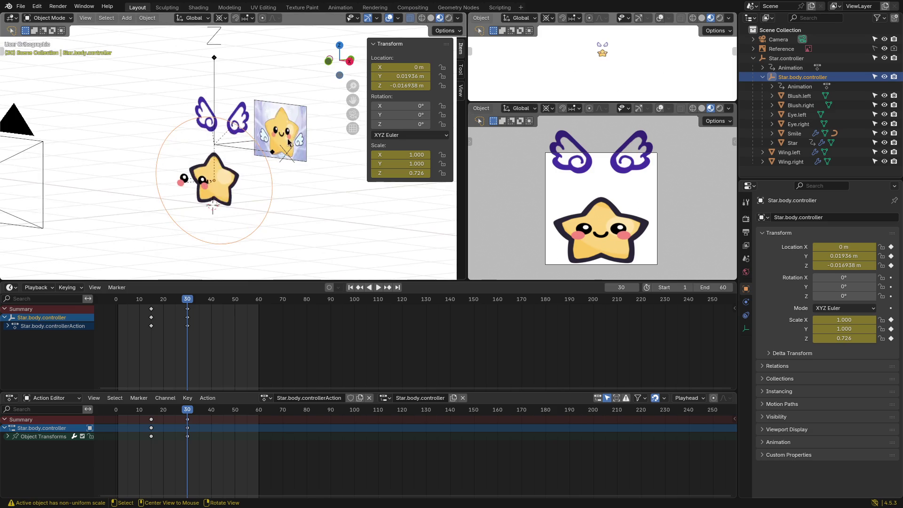
middle_drag(249, 187, 294, 132)
mouse_move(318, 177)
middle_down()
mouse_move(299, 196)
mouse_move(253, 201)
mouse_move(260, 220)
mouse_move(318, 203)
middle_up()
key(grave)
click(214, 227)
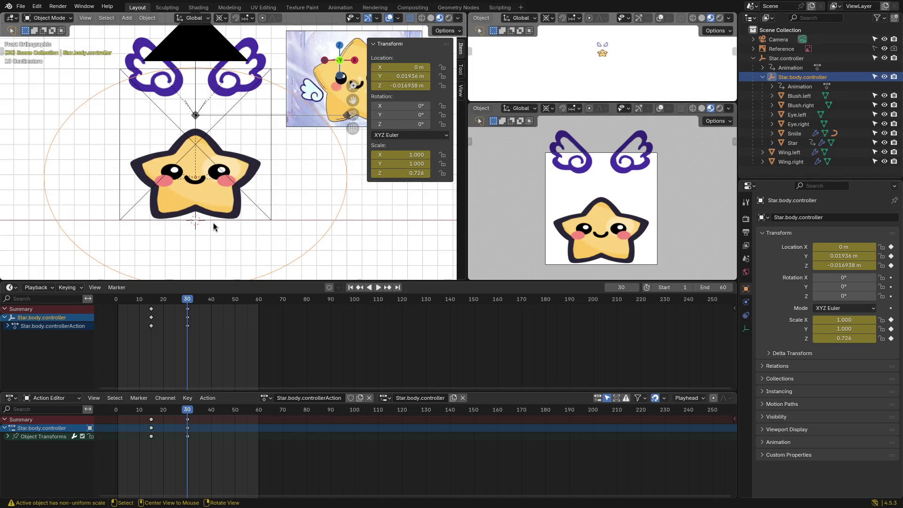
scroll(224, 241, up, 1)
mouse_move(187, 301)
mouse_down()
mouse_move(149, 305)
mouse_move(213, 305)
mouse_move(142, 305)
mouse_up()
click(788, 59)
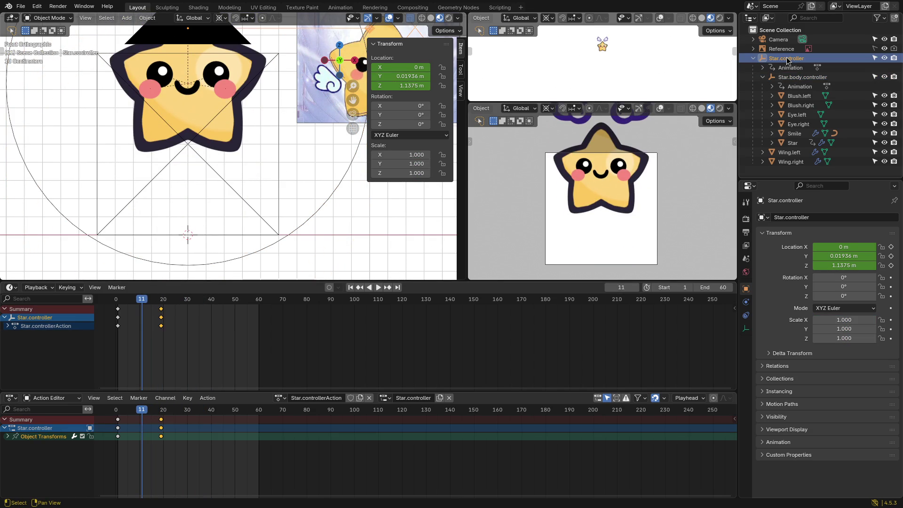
mouse_move(263, 123)
middle_down()
mouse_move(149, 159)
mouse_move(163, 179)
mouse_move(202, 177)
mouse_move(200, 209)
middle_up()
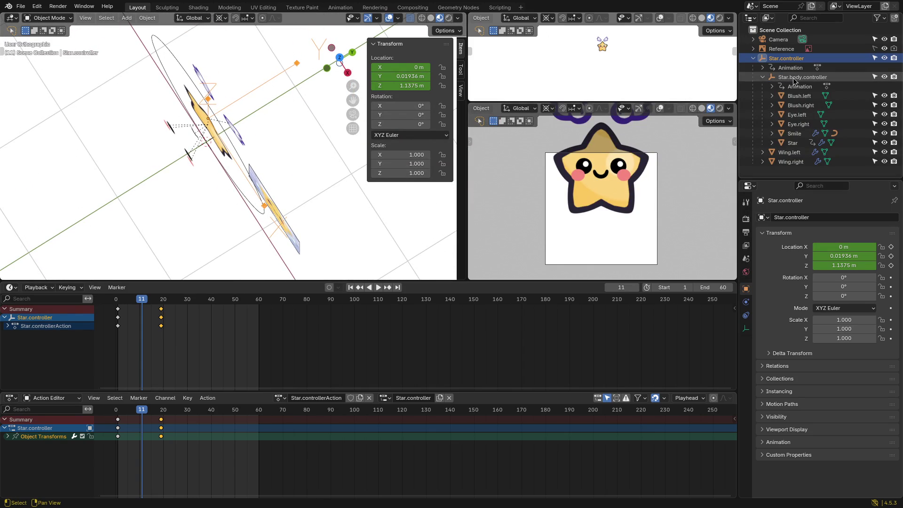
click(794, 77)
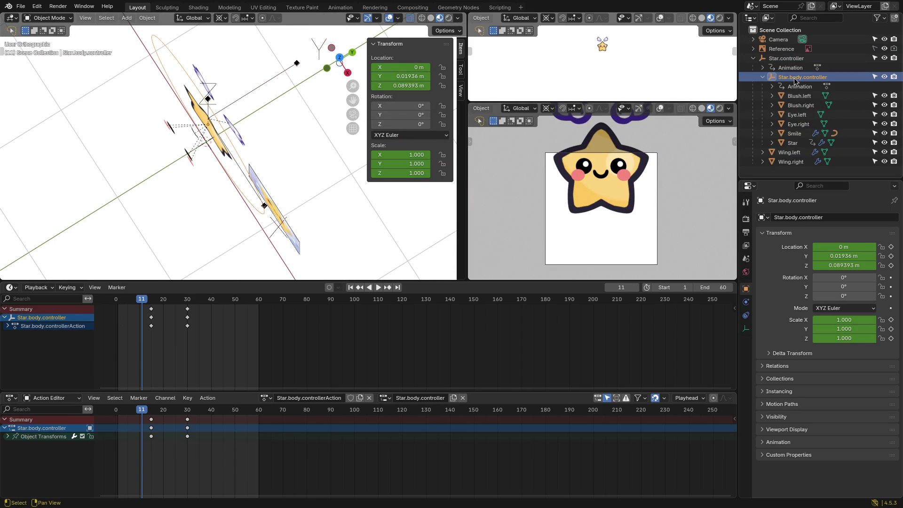
click(786, 59)
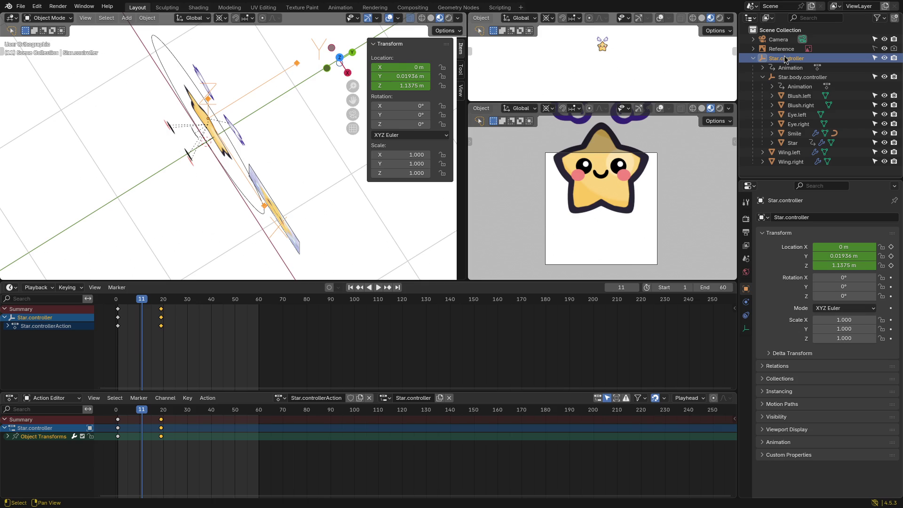
click(799, 78)
middle_drag(207, 207, 231, 134)
key(grave)
click(176, 101)
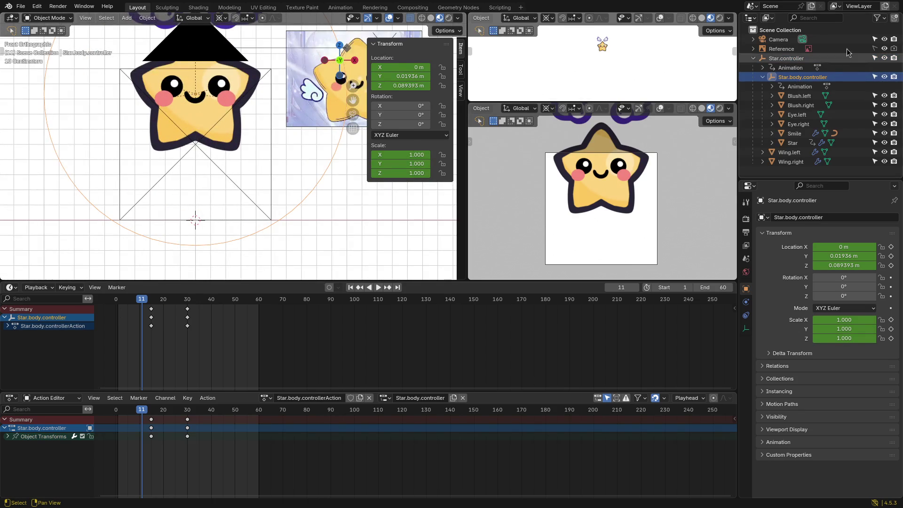
Step: Hide the camera, paste the copied body keys at frame 40, and replay the bounce
click(885, 39)
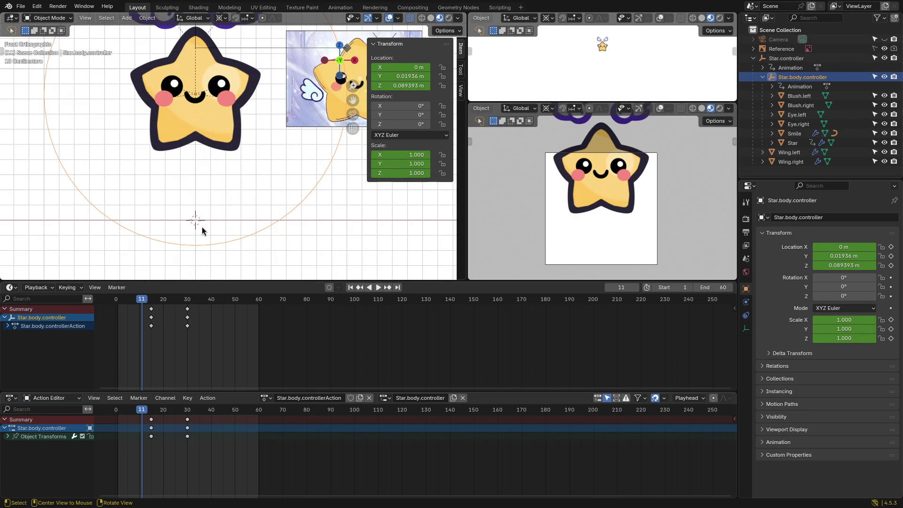
drag(142, 300, 213, 307)
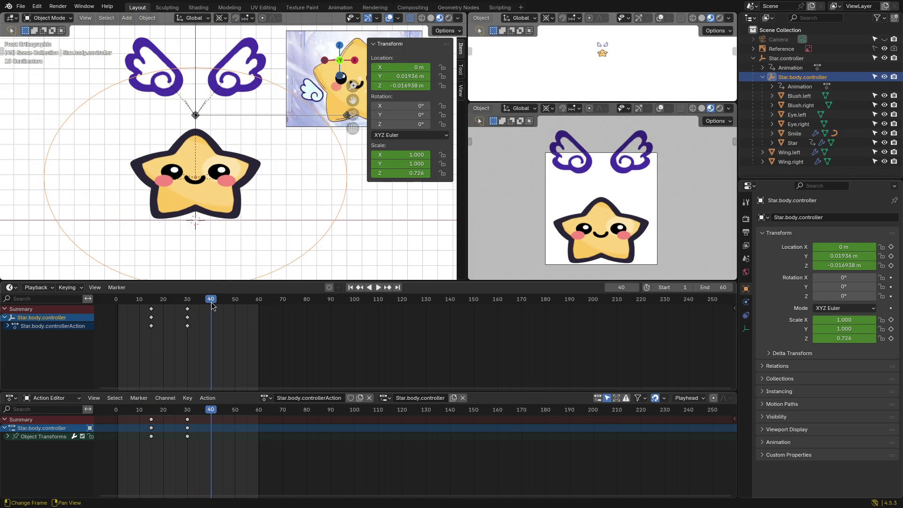
key(n)
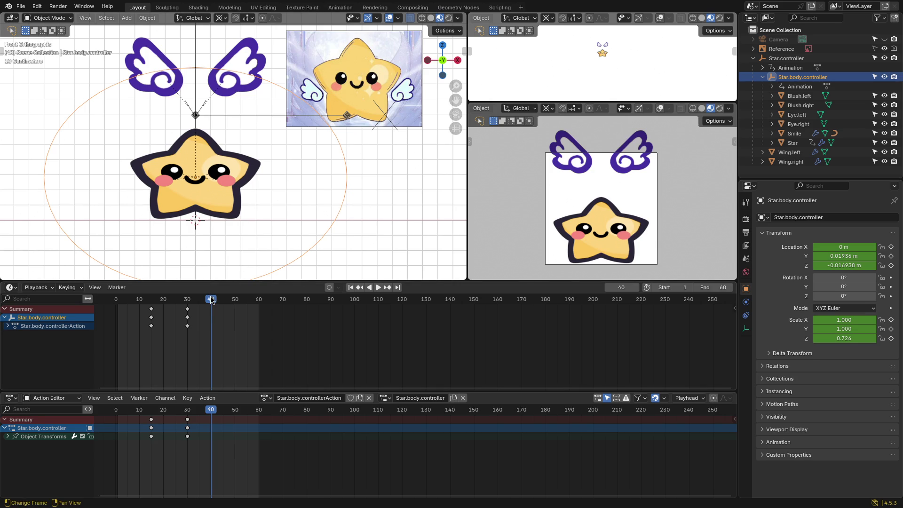
key(n)
mouse_move(181, 300)
mouse_down()
mouse_move(152, 308)
mouse_move(213, 301)
mouse_move(210, 311)
mouse_up()
click(151, 309)
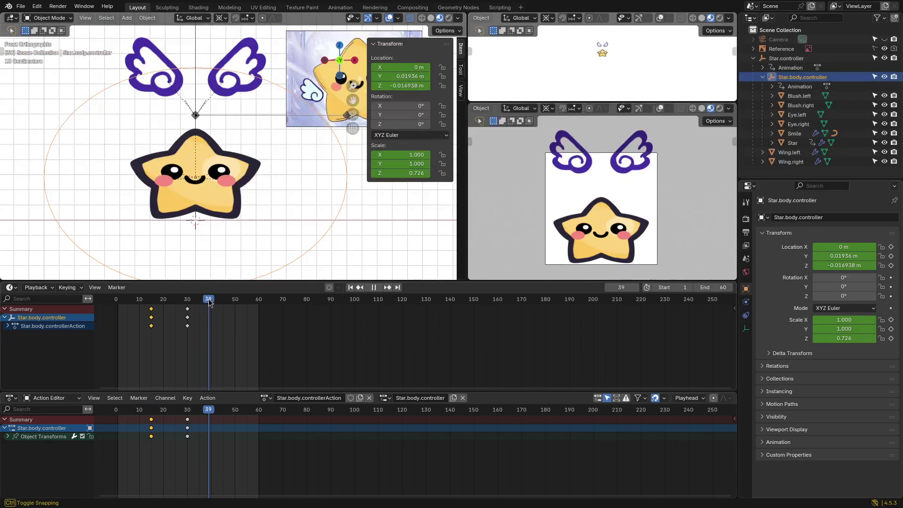
key(ctrl+v)
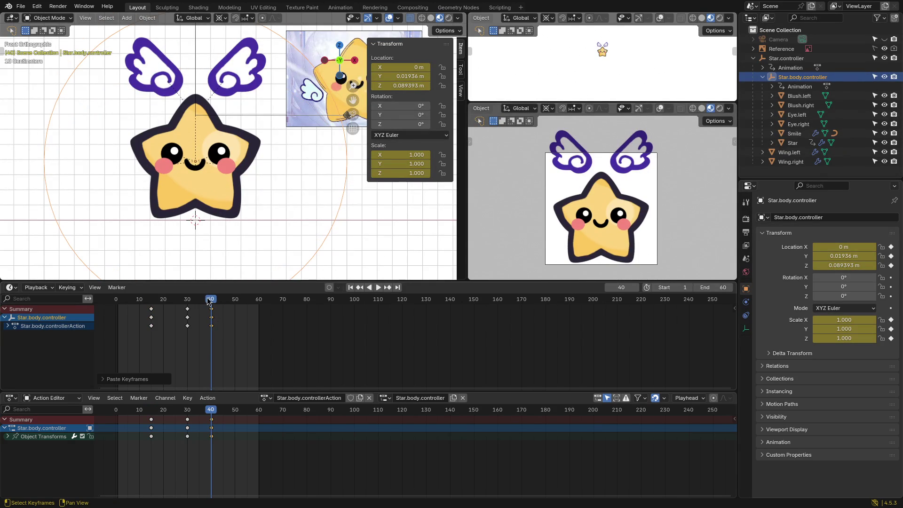
drag(211, 299, 113, 298)
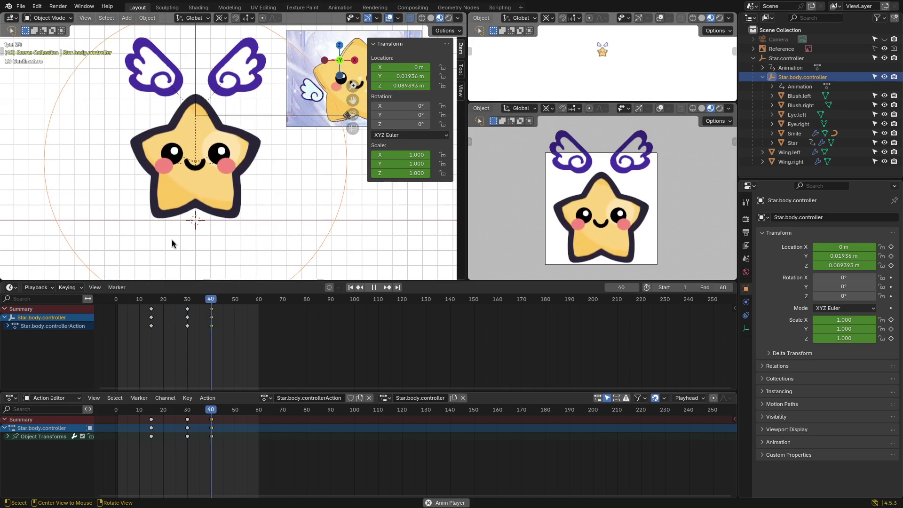
key(space)
key(space)
mouse_move(231, 303)
mouse_down()
mouse_move(137, 304)
mouse_move(164, 304)
mouse_up()
Step: Slide the later body keys earlier, to frames 20 and 25, and replay to check
key(space)
mouse_move(233, 342)
mouse_down()
mouse_move(177, 302)
mouse_move(174, 313)
mouse_up()
click(172, 335)
click(166, 298)
key(space)
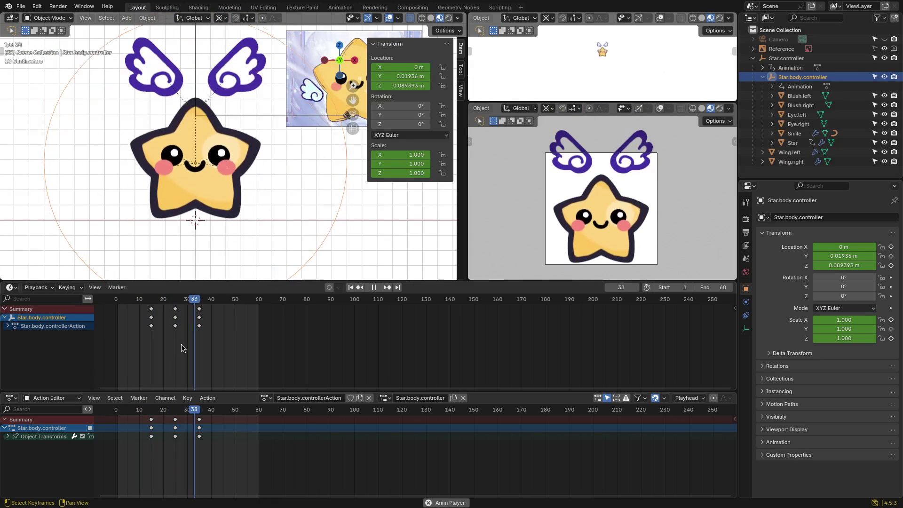
key(space)
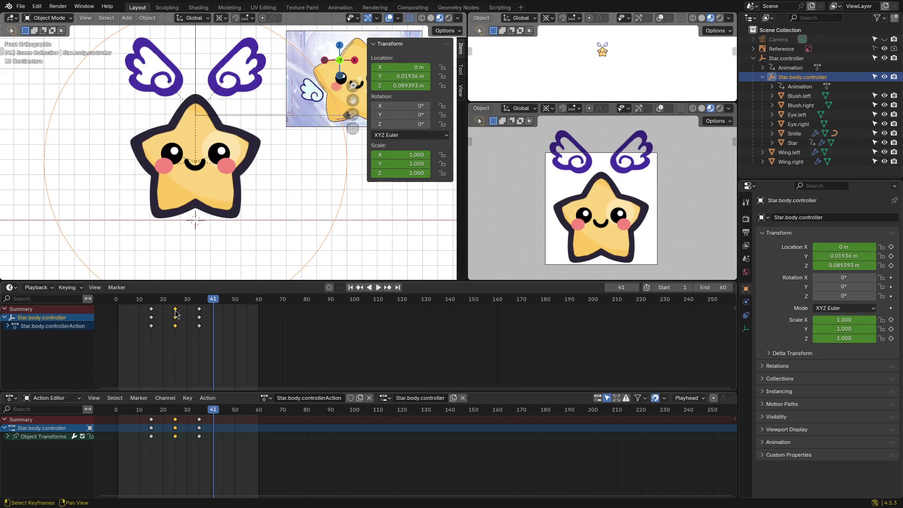
drag(175, 309, 165, 308)
click(162, 309)
mouse_move(191, 352)
mouse_down()
mouse_move(206, 301)
mouse_move(175, 313)
mouse_up()
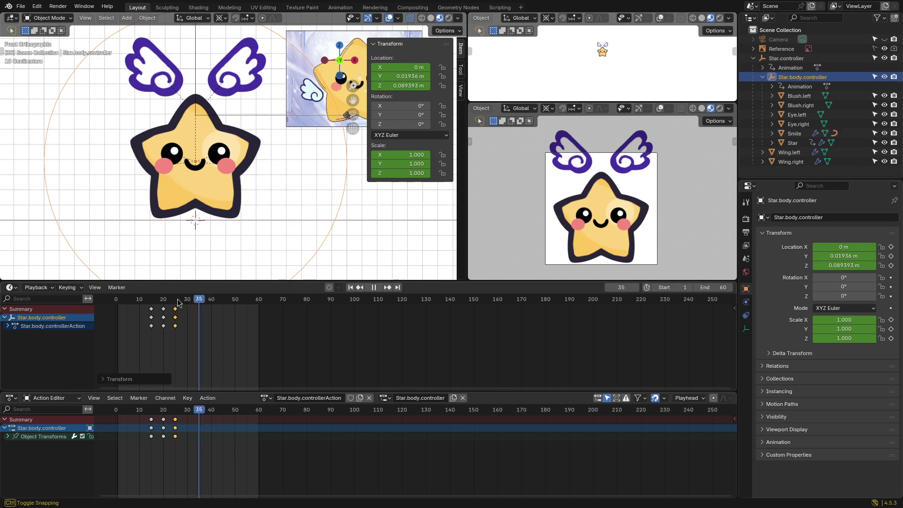
key(space)
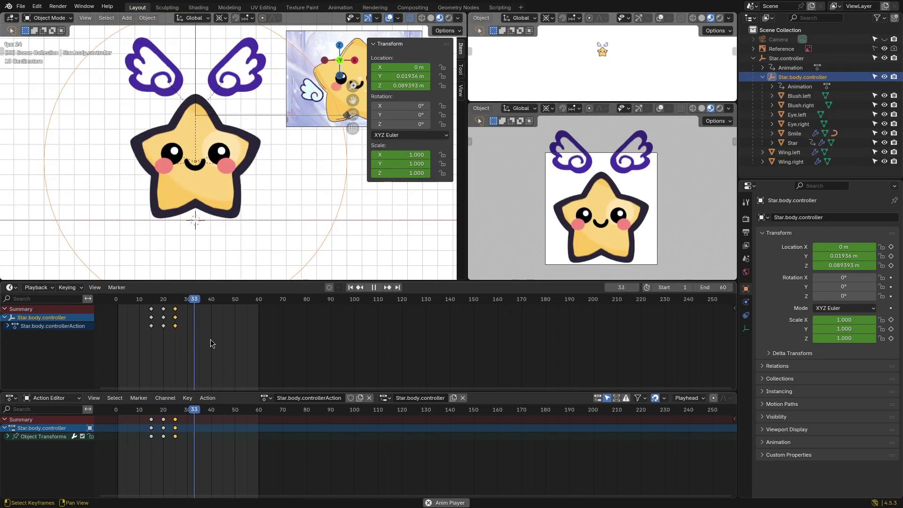
key(space)
Step: Move the frame-25 keys back out to frame 30 and replay the bounce
drag(176, 309, 187, 309)
click(137, 302)
key(space)
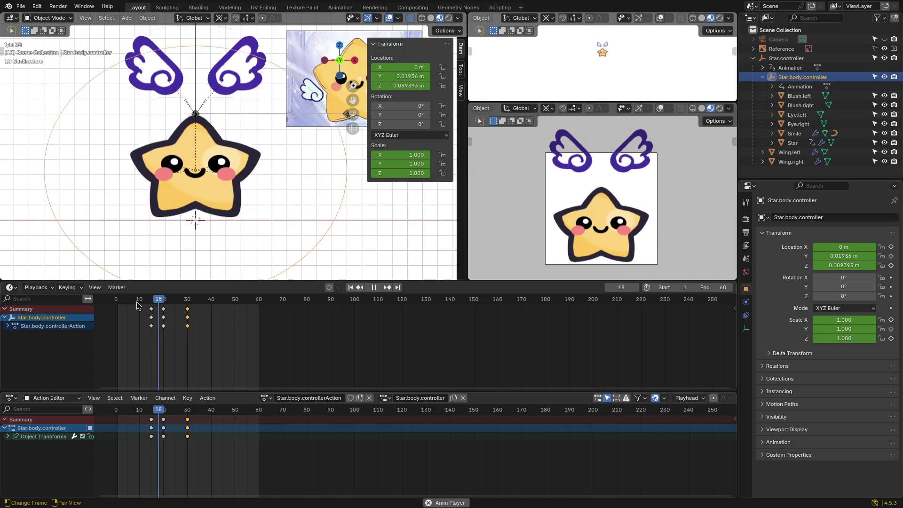
key(space)
drag(219, 298, 122, 309)
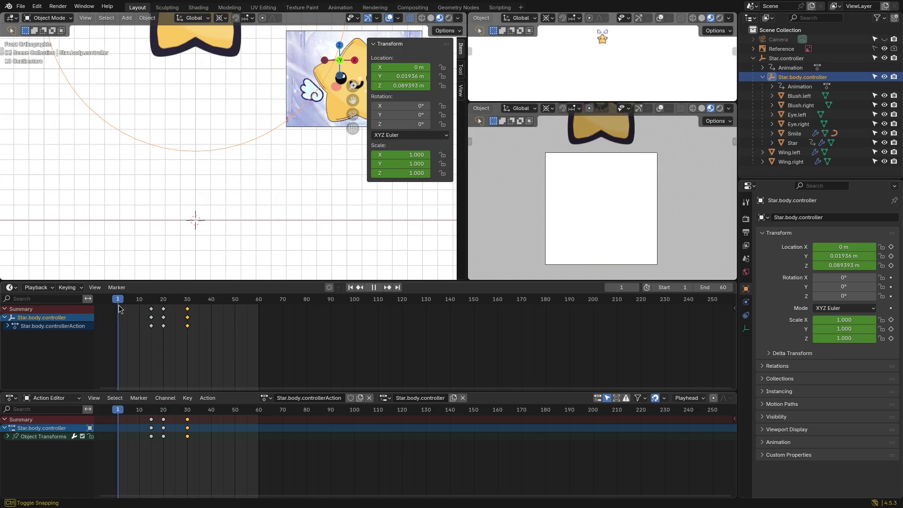
Step: Save the blend file and play the retimed bounce from frame 1
key(ctrl+s)
key(space)
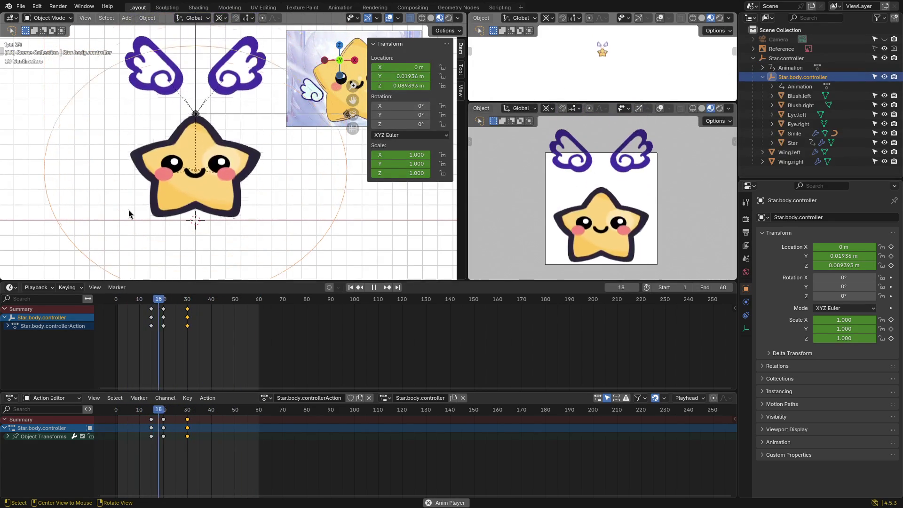
key(space)
drag(206, 303, 121, 309)
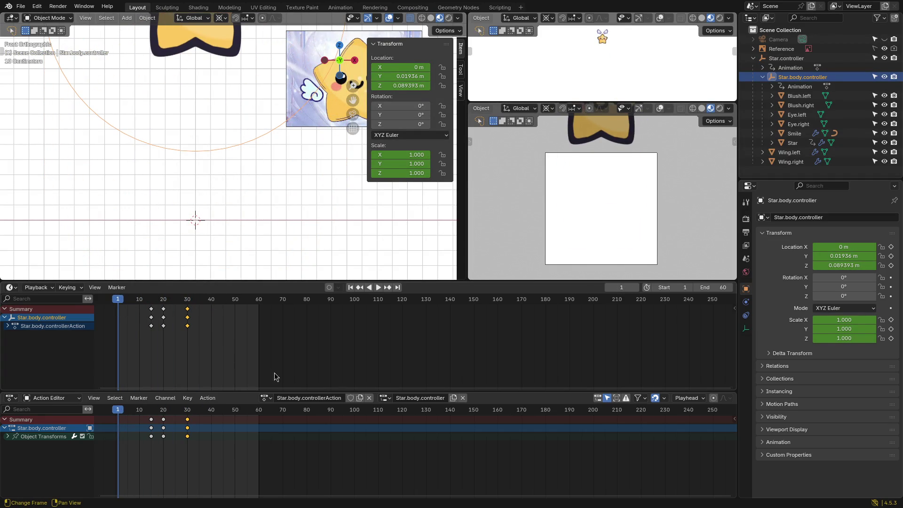
click(267, 399)
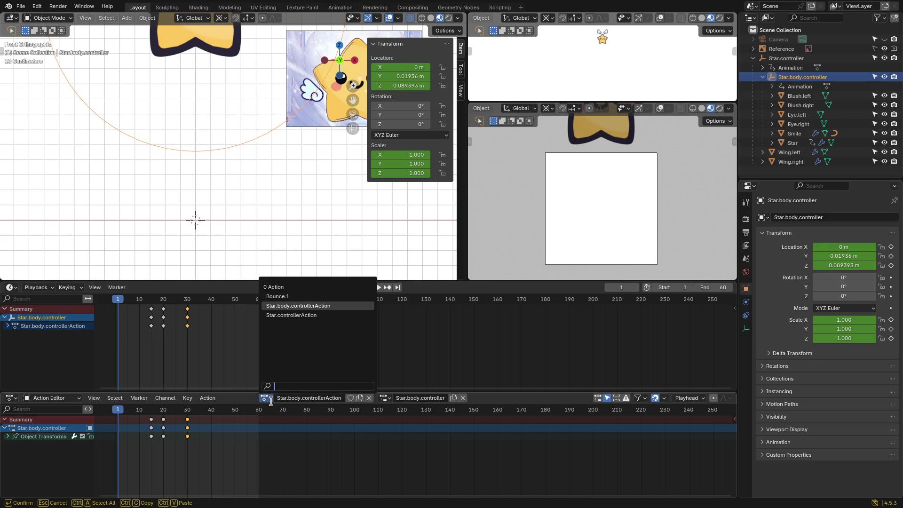
click(281, 296)
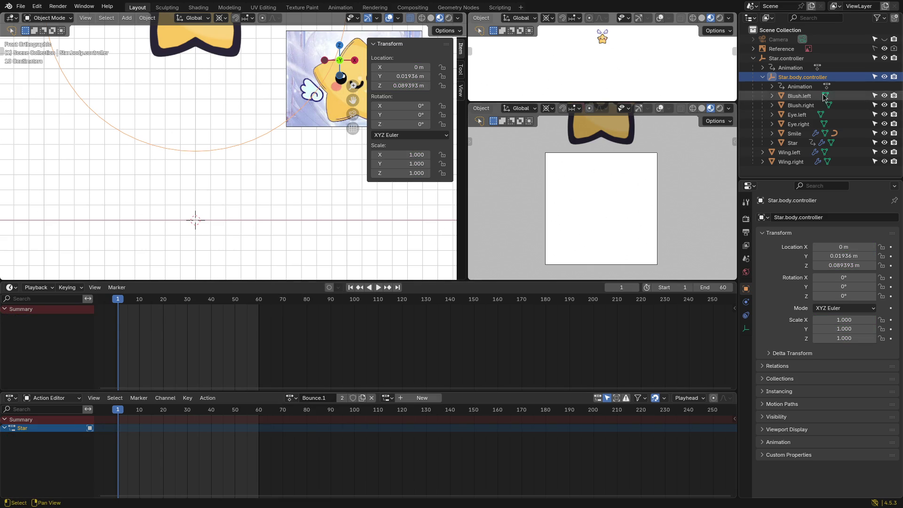
click(788, 59)
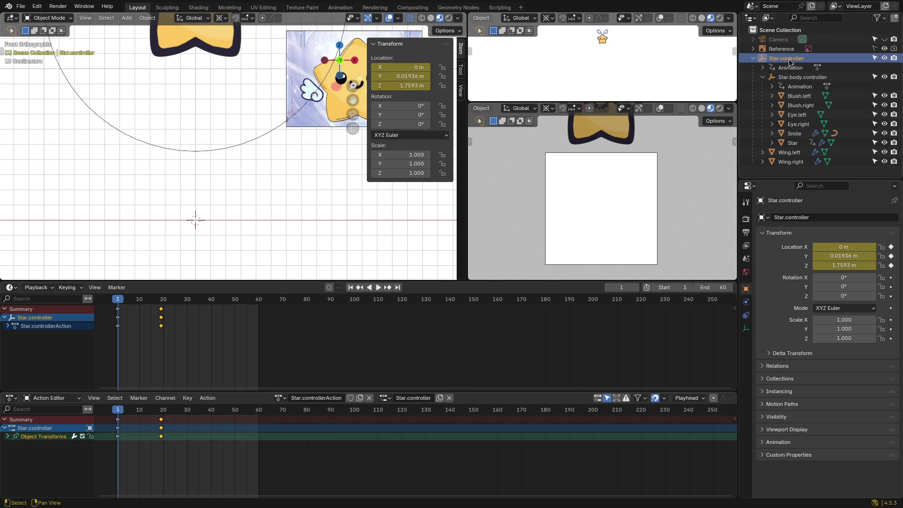
click(794, 78)
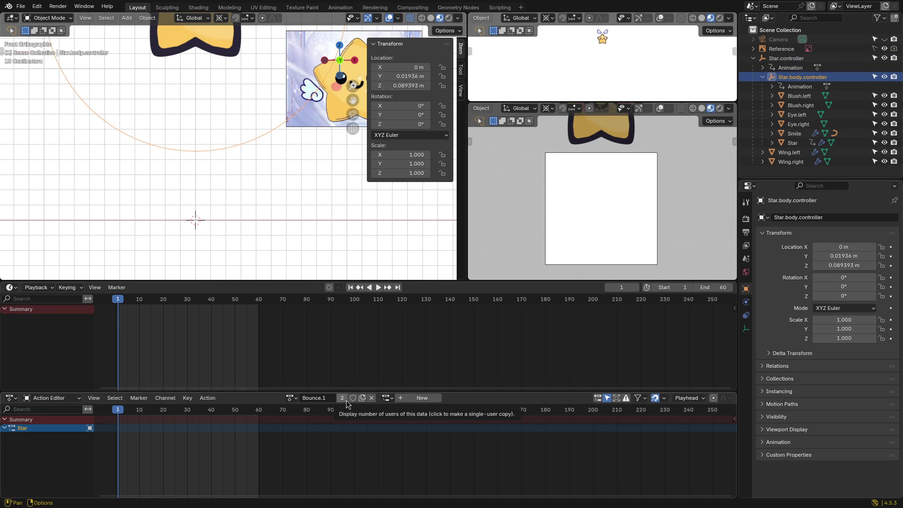
click(291, 398)
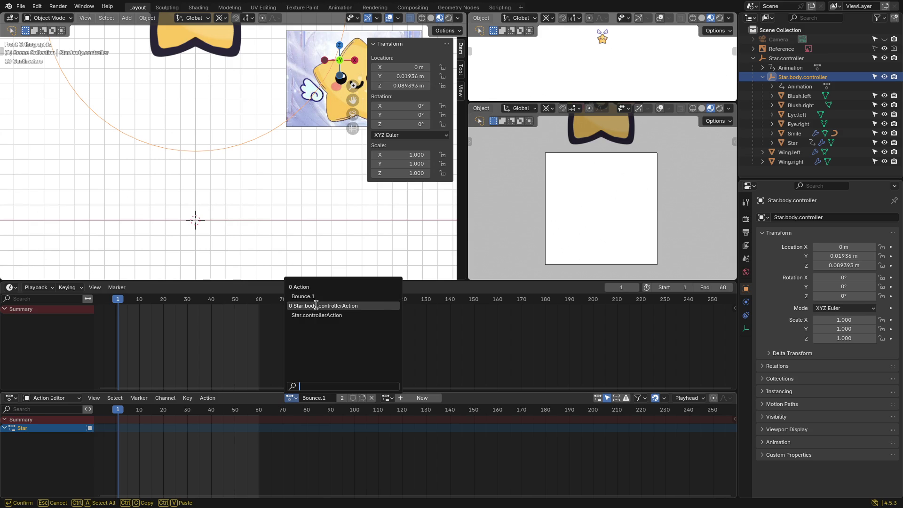
click(316, 307)
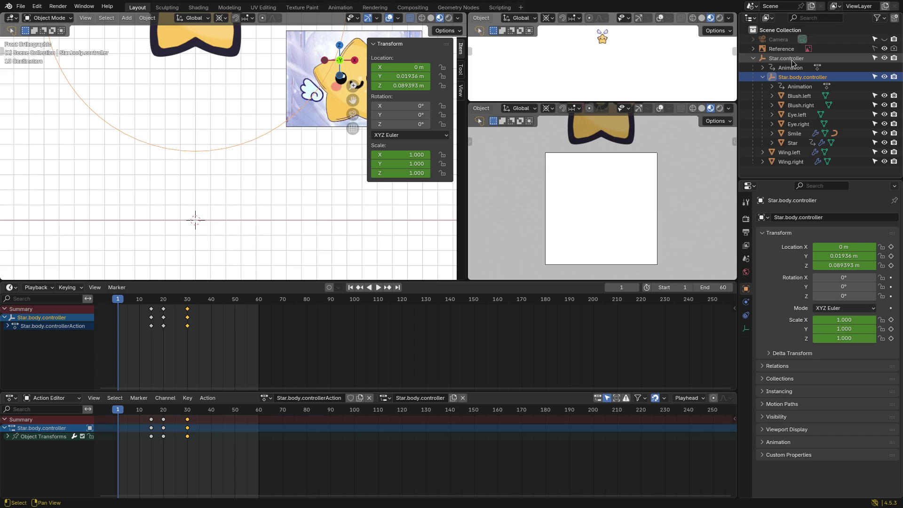
click(40, 398)
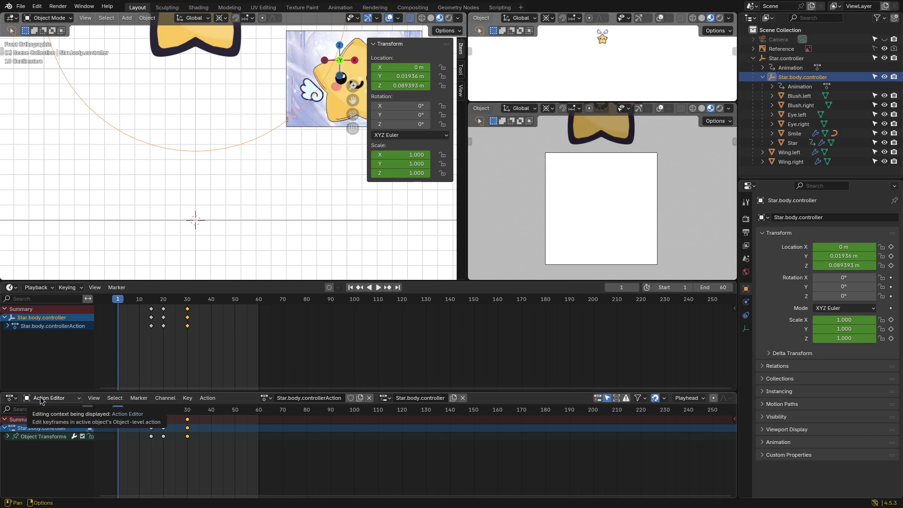
scroll(281, 183, down, 2)
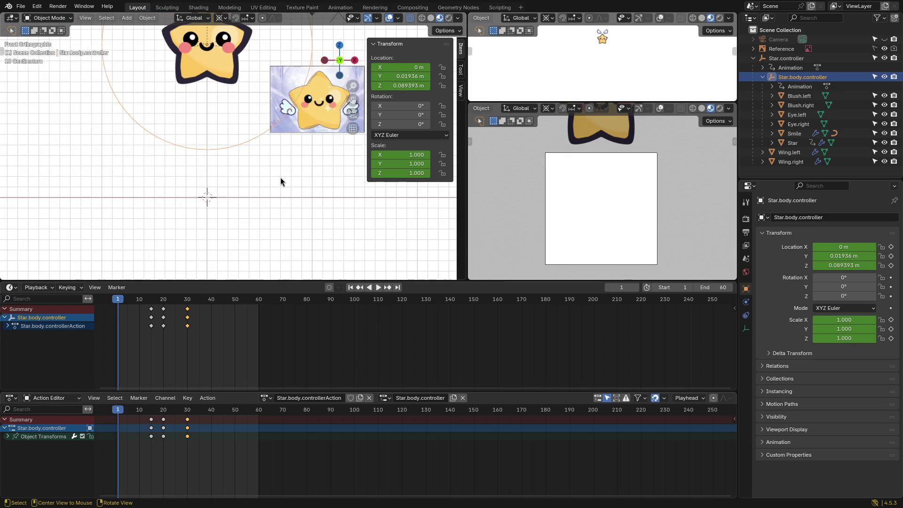
Step: Preview the bounce and assign the Bounce.1 action to the left wing
shift+middle_drag(266, 168, 260, 184)
key(space)
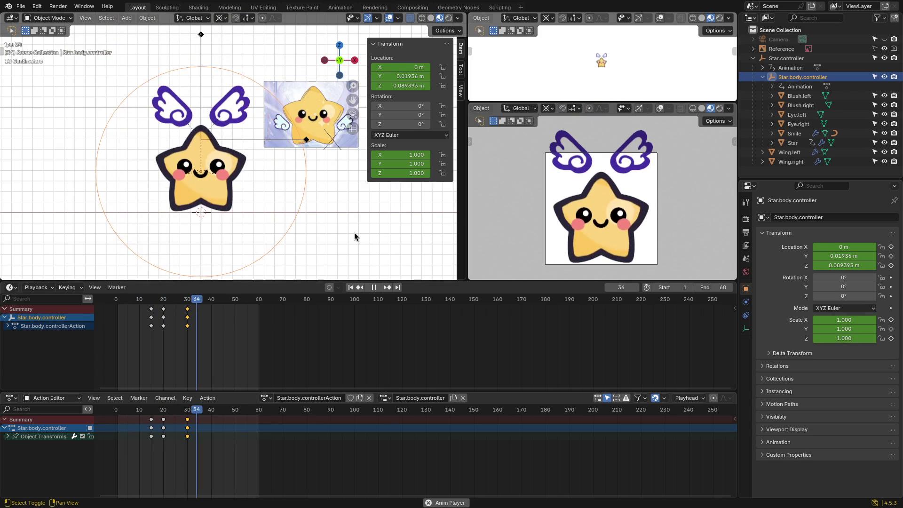
key(space)
scroll(209, 234, up, 1)
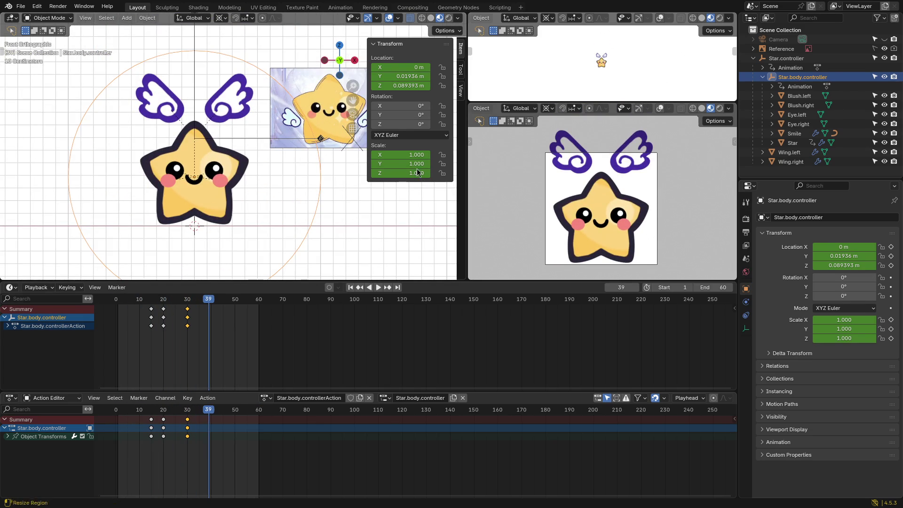
click(789, 152)
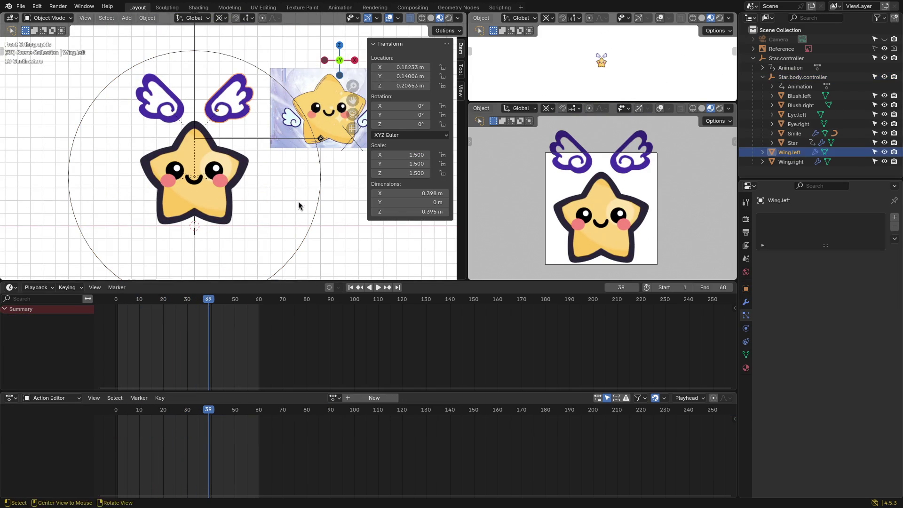
scroll(288, 199, down, 1)
drag(193, 306, 120, 306)
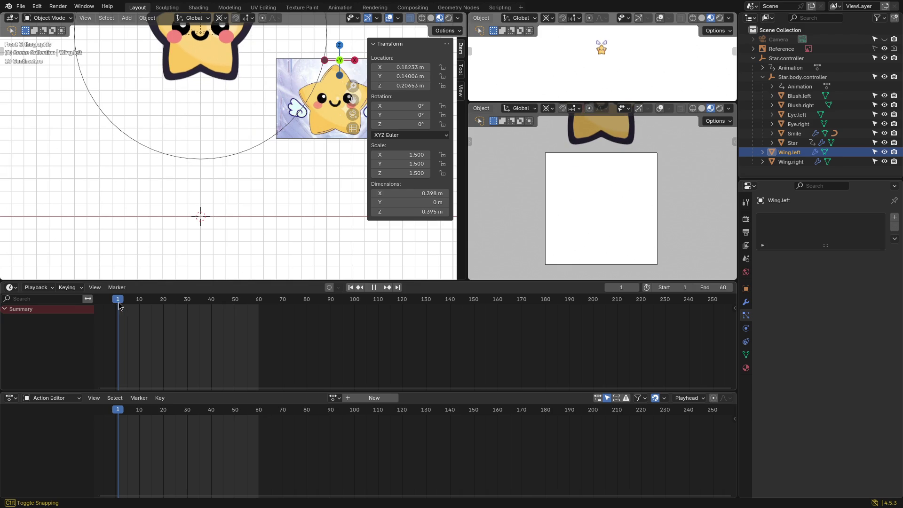
click(337, 398)
click(357, 298)
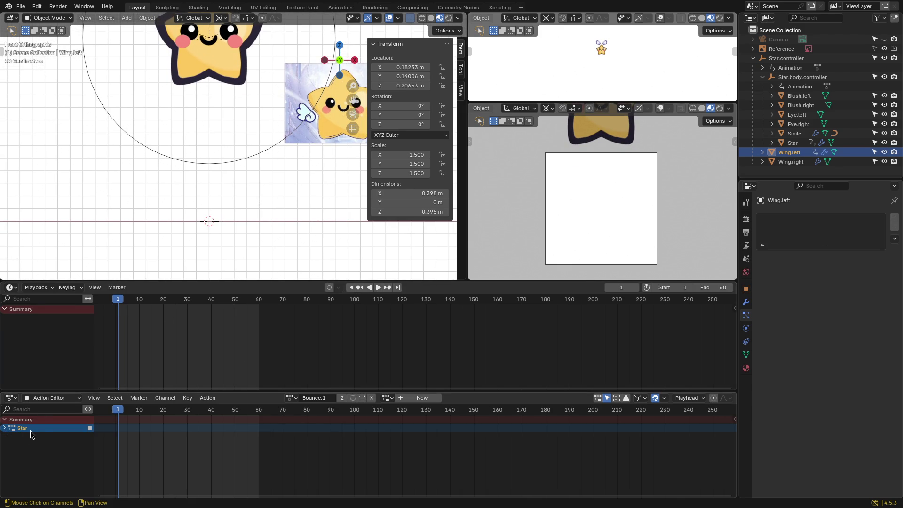
Step: Set the pivot point to the 3D cursor and replay the animation
mouse_move(148, 264)
shift+middle_down()
mouse_move(212, 219)
mouse_move(186, 104)
shift+middle_up()
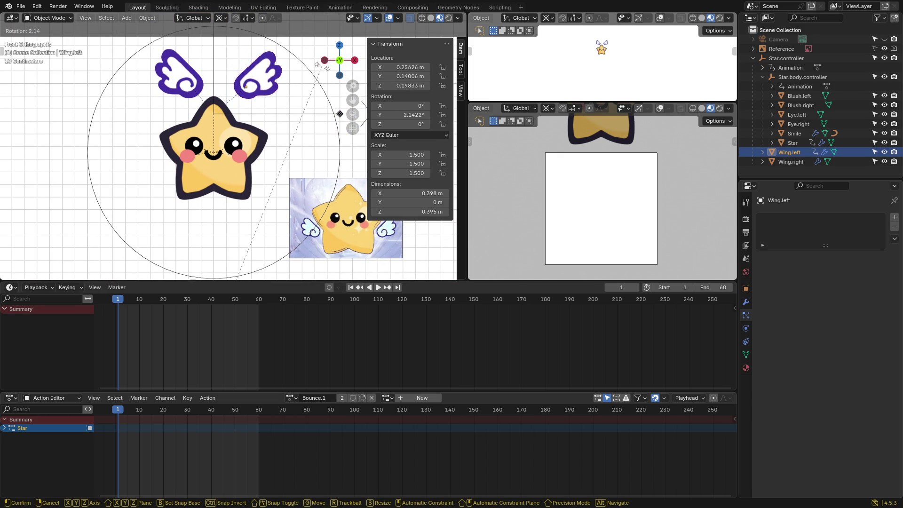
key(period)
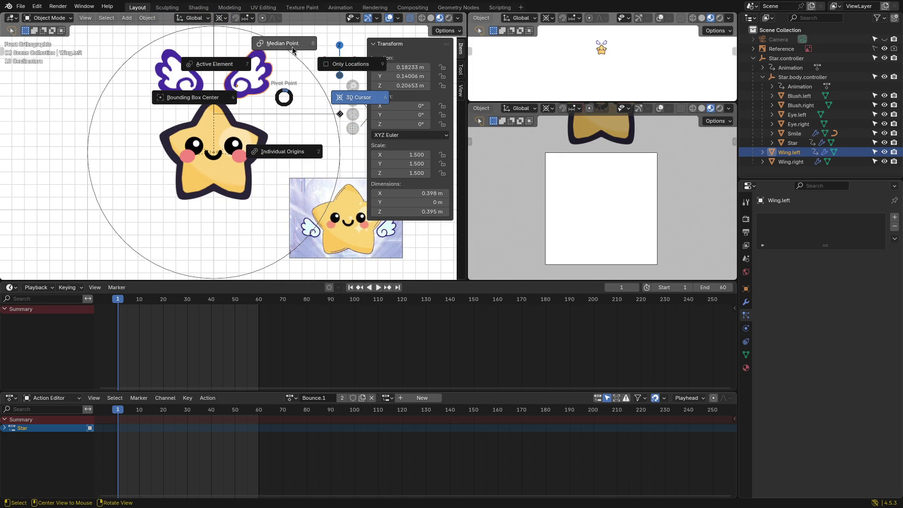
click(312, 96)
key(r)
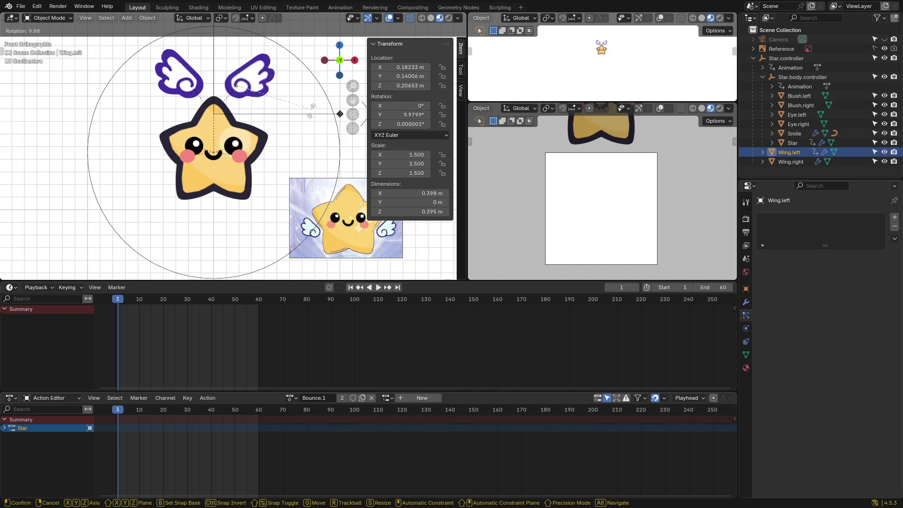
key(Escape)
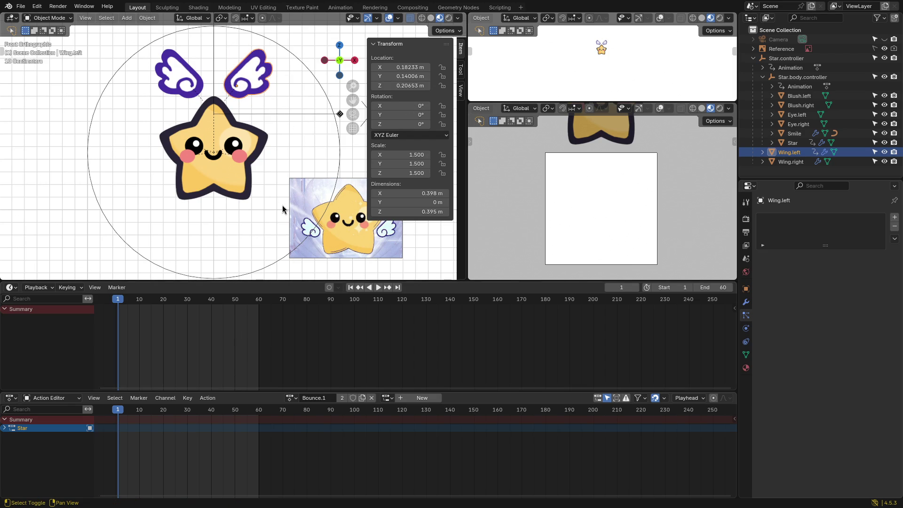
key(space)
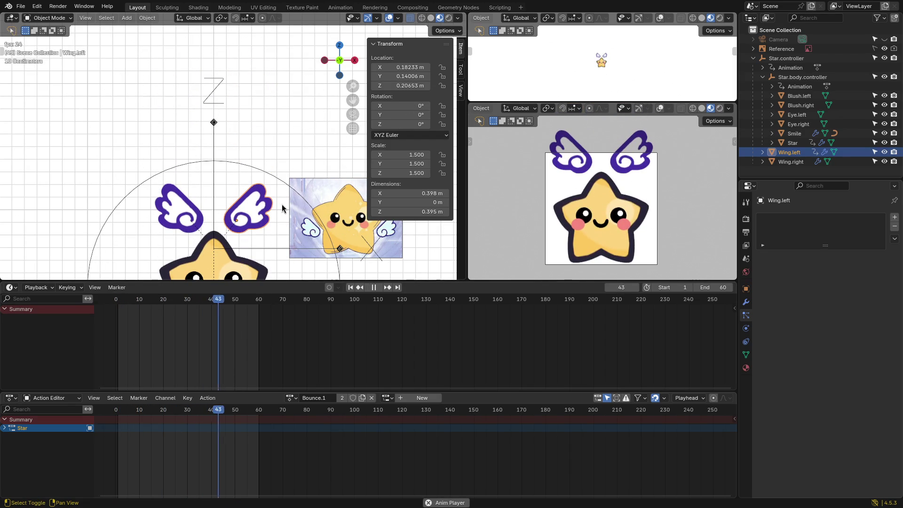
key(space)
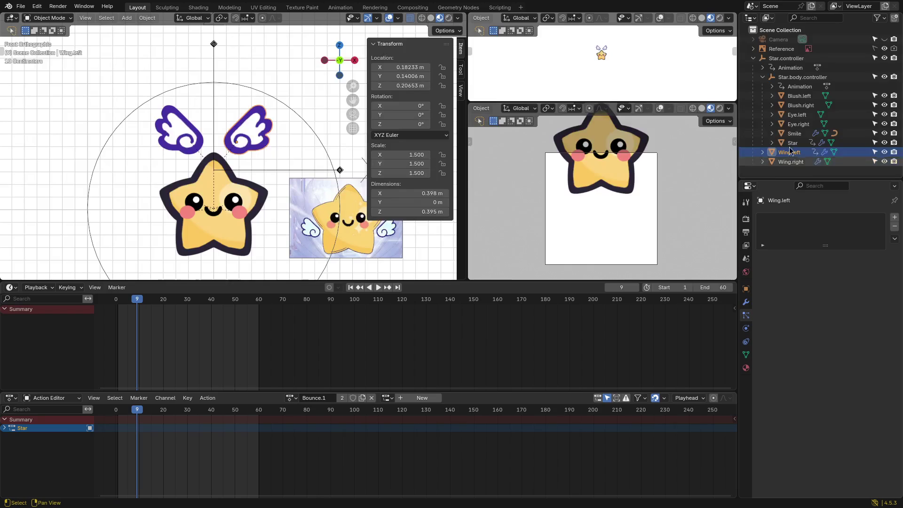
Step: Select Wing.left and Wing.right and snap the 3D cursor to the selection
click(794, 78)
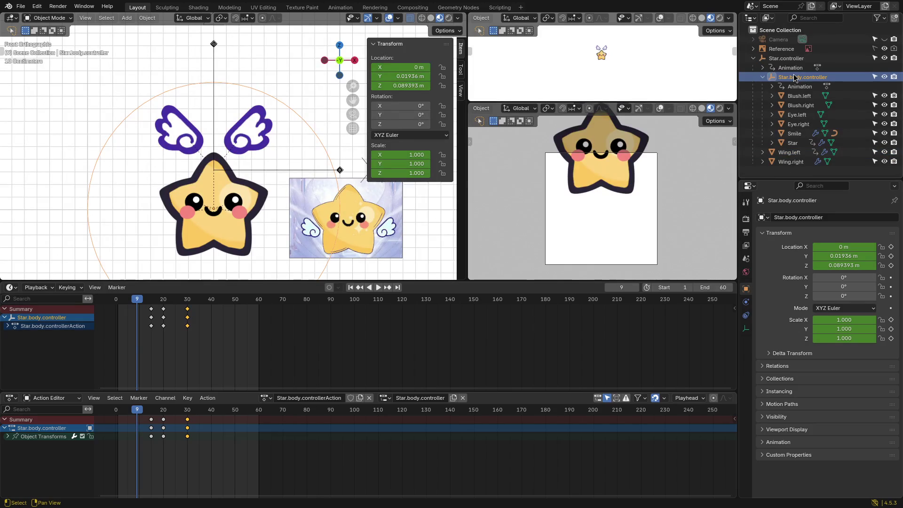
click(256, 140)
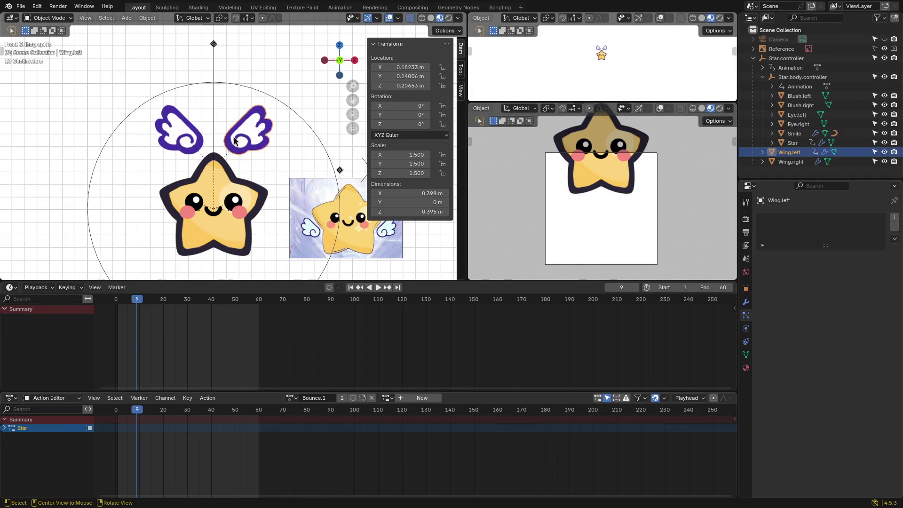
shift+click(173, 136)
key(shift+s)
click(283, 148)
Step: Add a Single Arrow empty at the 3D cursor
key(shift+a)
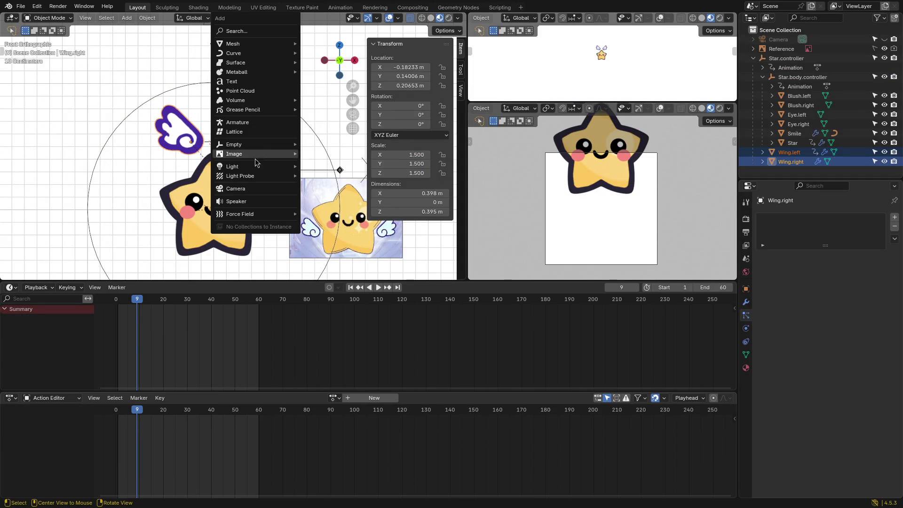
mouse_move(254, 145)
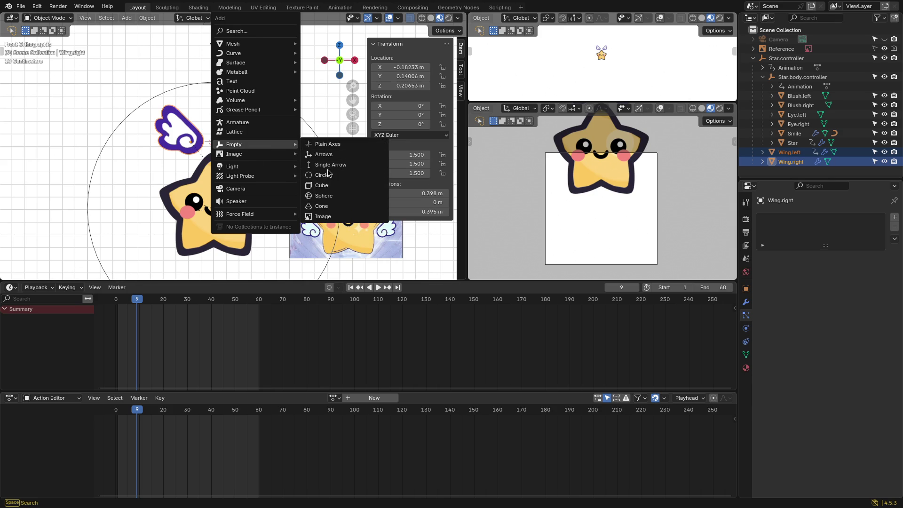
click(324, 174)
scroll(301, 142, down, 1)
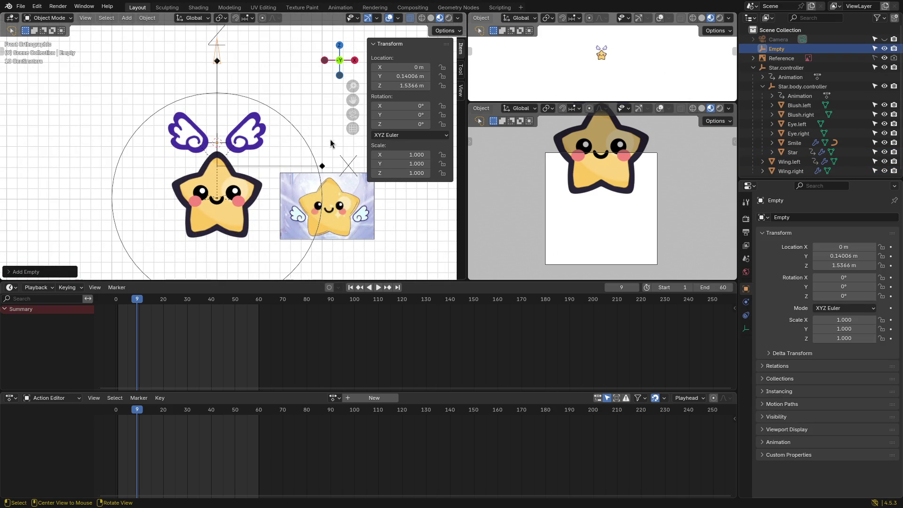
Step: Keep the Single Arrow display type and set the empty's size to 0.5 m
click(746, 328)
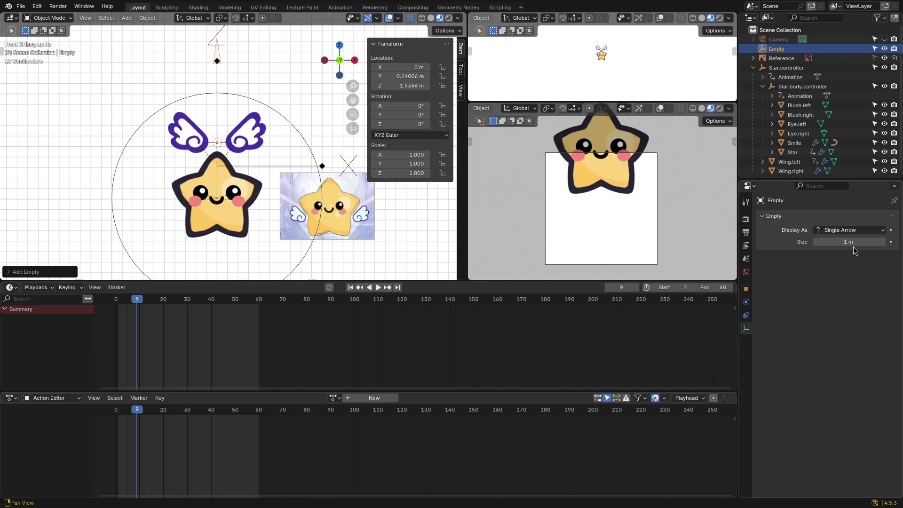
drag(854, 248, 851, 248)
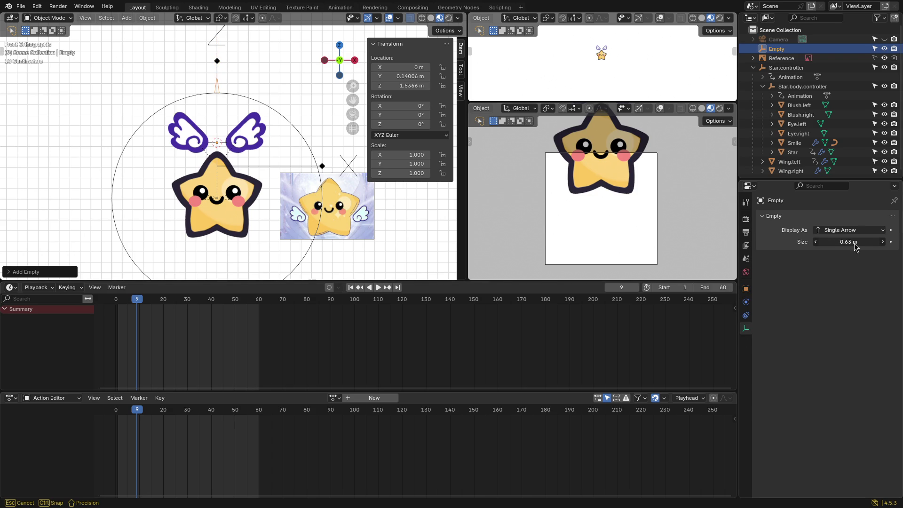
click(867, 231)
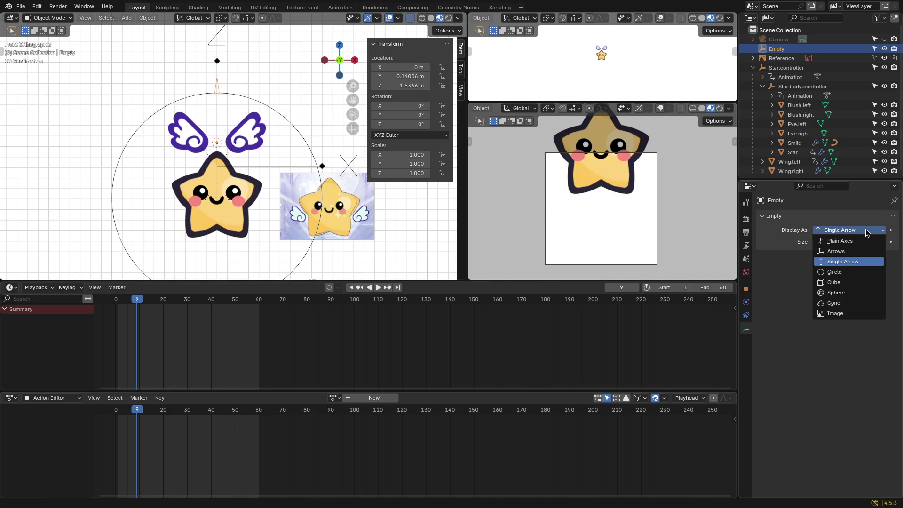
click(850, 259)
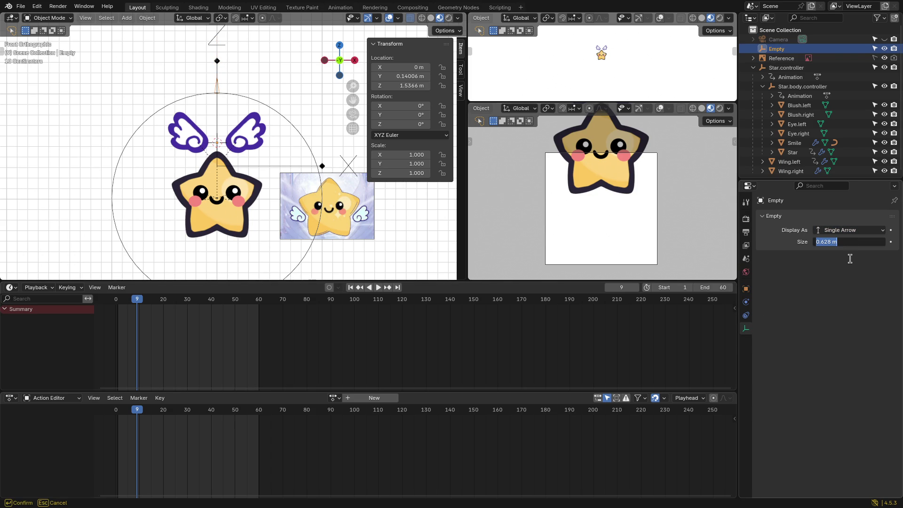
text(0.5)
key(Return)
scroll(306, 115, up, 3)
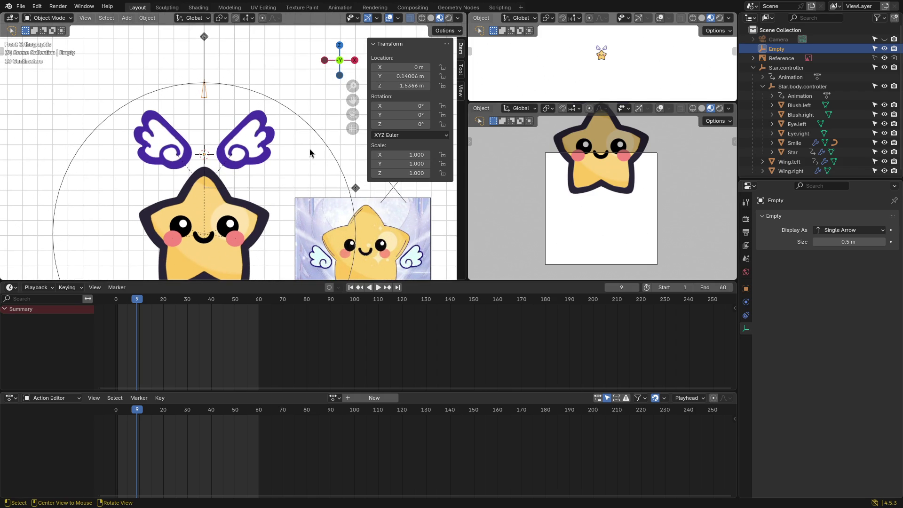
key(F2)
text(Star.wing.contro)
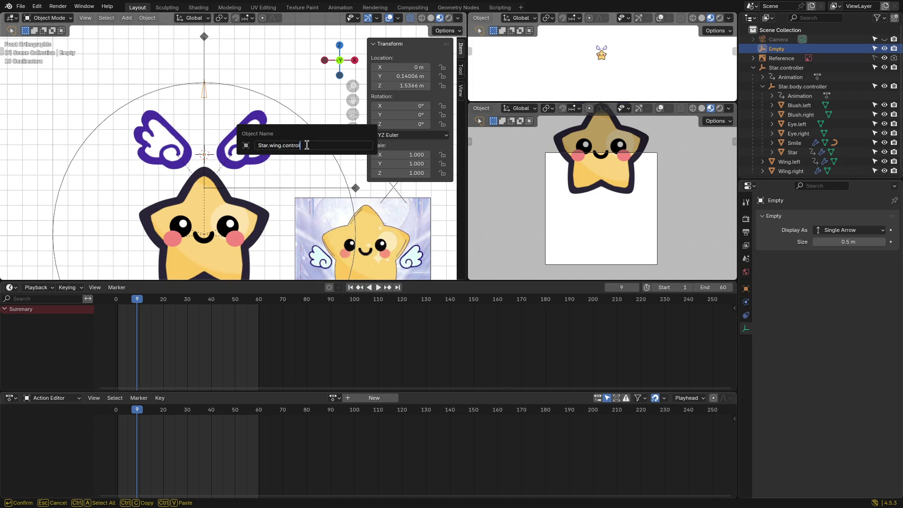
Step: Name the empty Star.wing.controller and parent both wings to it in the Outliner
text(ler)
key(Return)
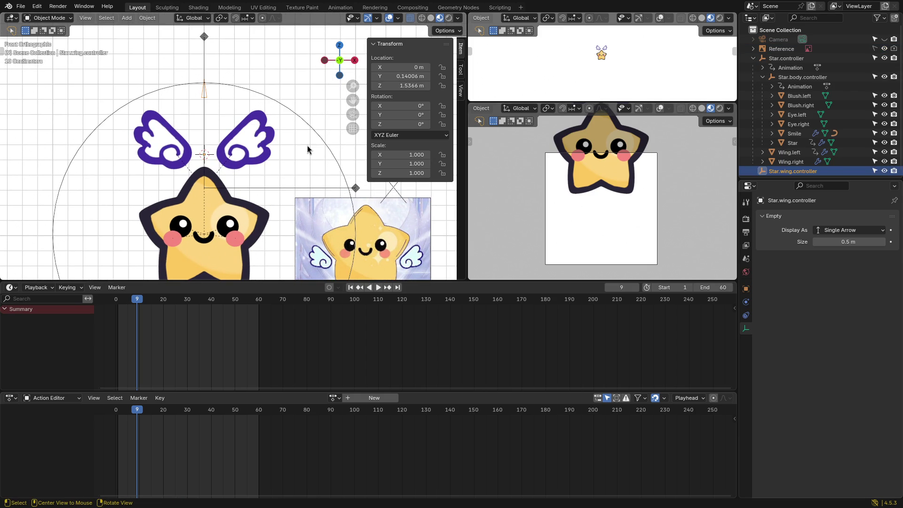
click(791, 152)
drag(791, 164, 791, 171)
click(754, 152)
click(792, 153)
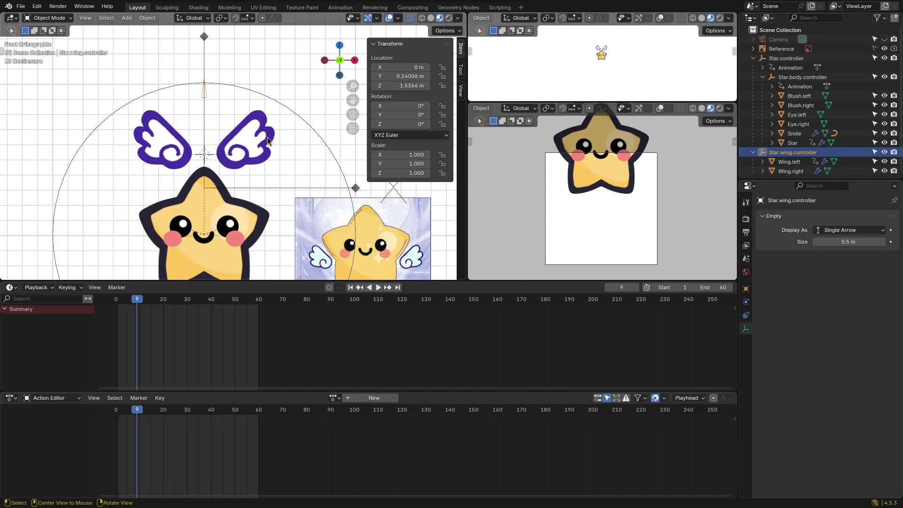
Step: Lower Star.wing.controller along Z to 1.3347 m so the wings rest on the star
key(g)
key(z)
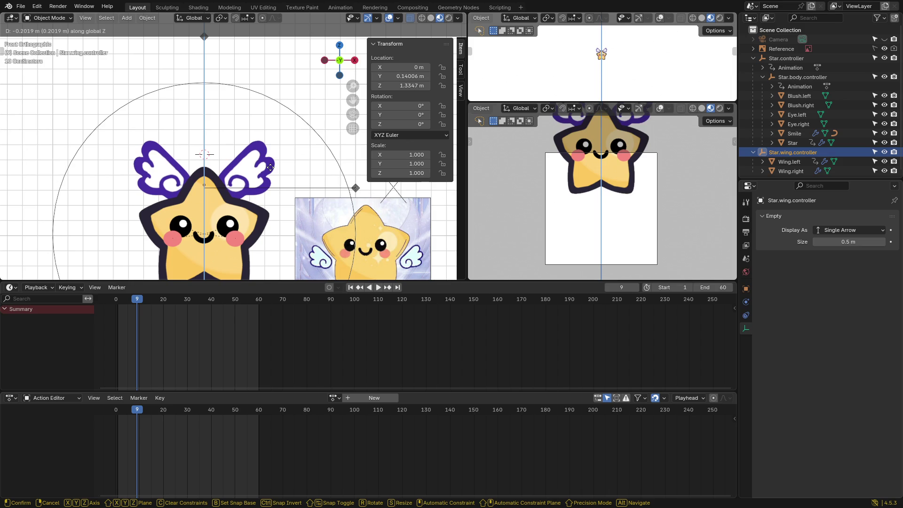
click(271, 170)
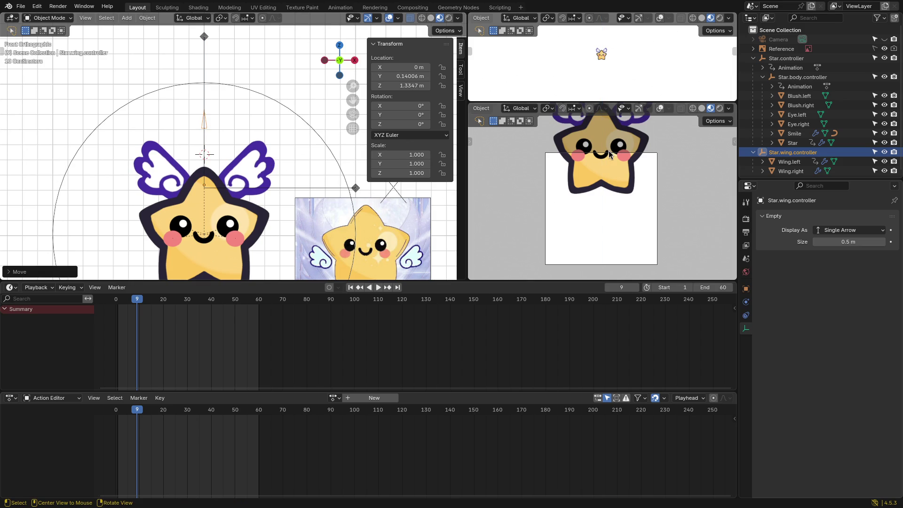
scroll(282, 164, down, 2)
shift+middle_drag(282, 165, 275, 139)
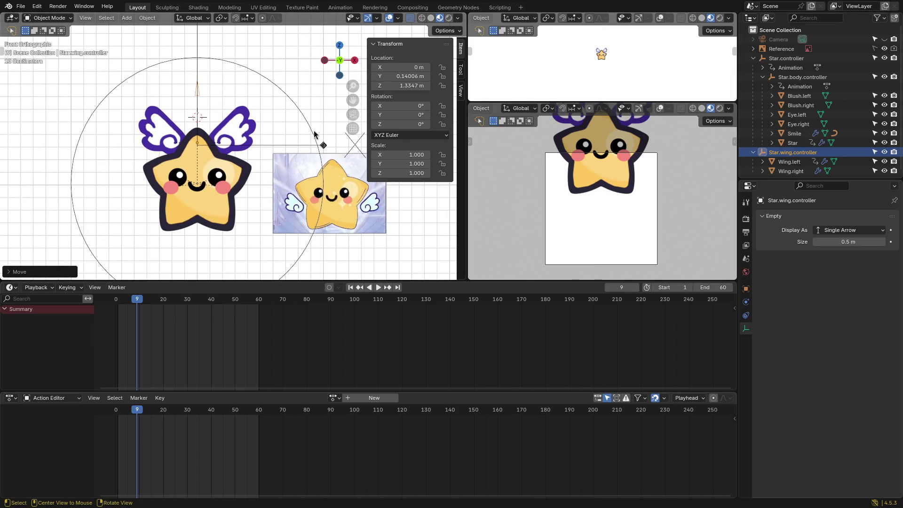
key(space)
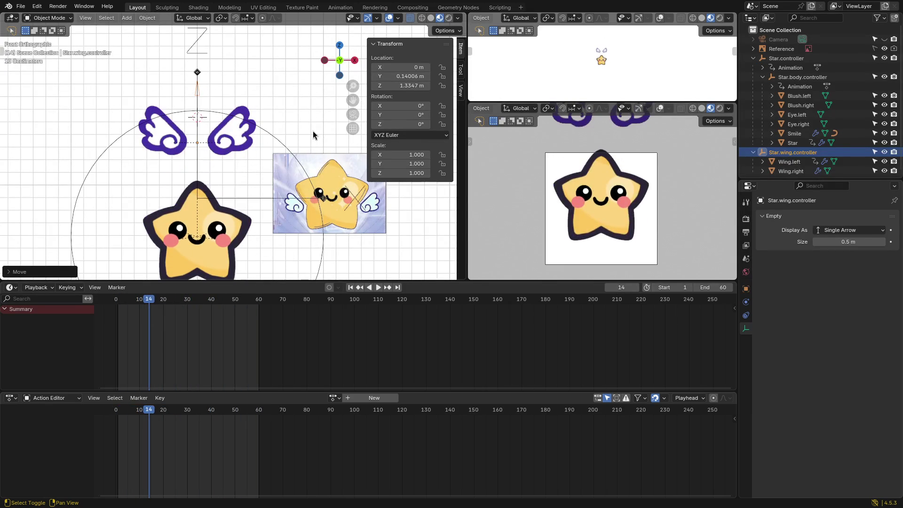
Step: At frame 1, raise Star.wing.controller along Z to 1.7789 m
key(space)
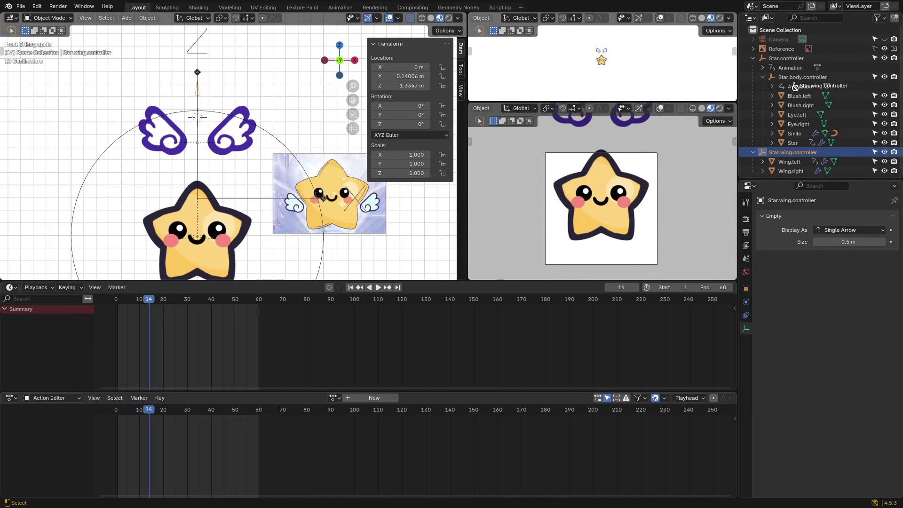
drag(148, 302, 119, 309)
scroll(329, 141, up, 1)
mouse_move(316, 136)
shift+middle_down()
mouse_move(315, 174)
mouse_move(282, 197)
shift+middle_up()
key(g)
key(z)
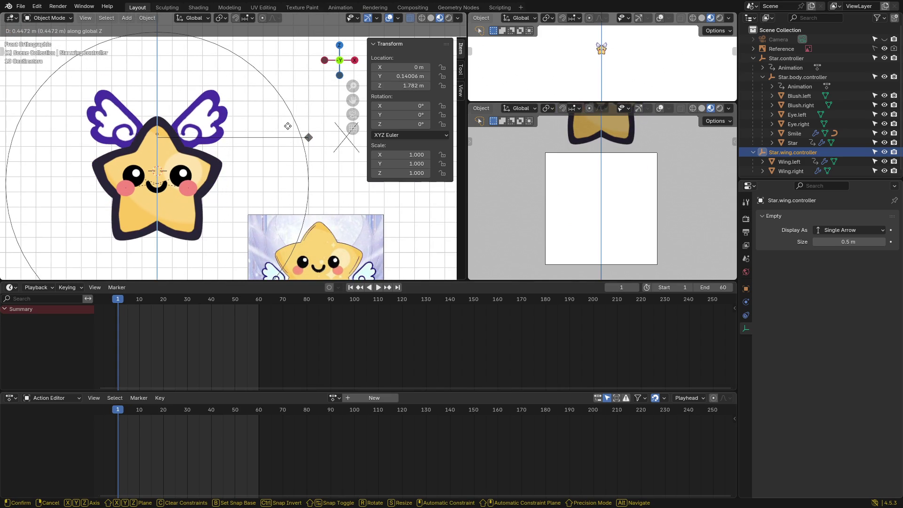
click(307, 134)
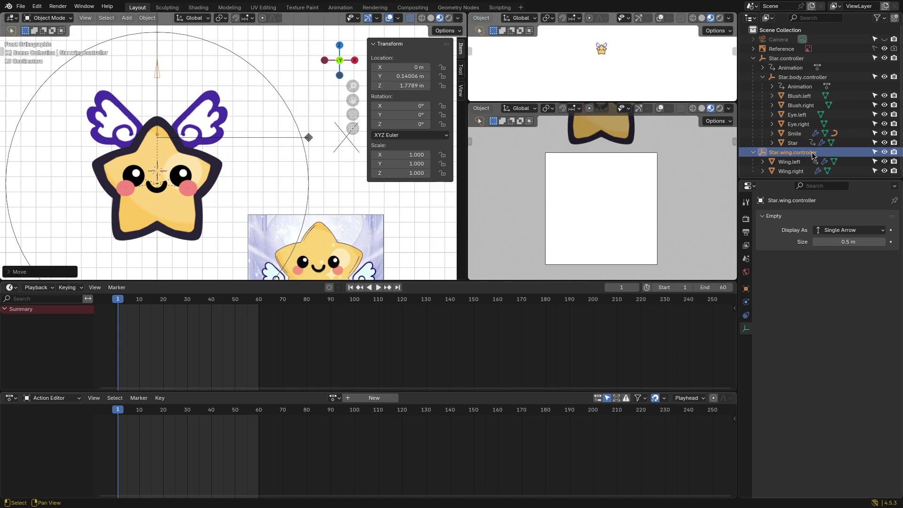
Step: Parent Star.wing.controller to Star.controller and play to confirm the wings follow
mouse_move(802, 156)
mouse_down()
mouse_move(802, 74)
mouse_move(792, 58)
mouse_up()
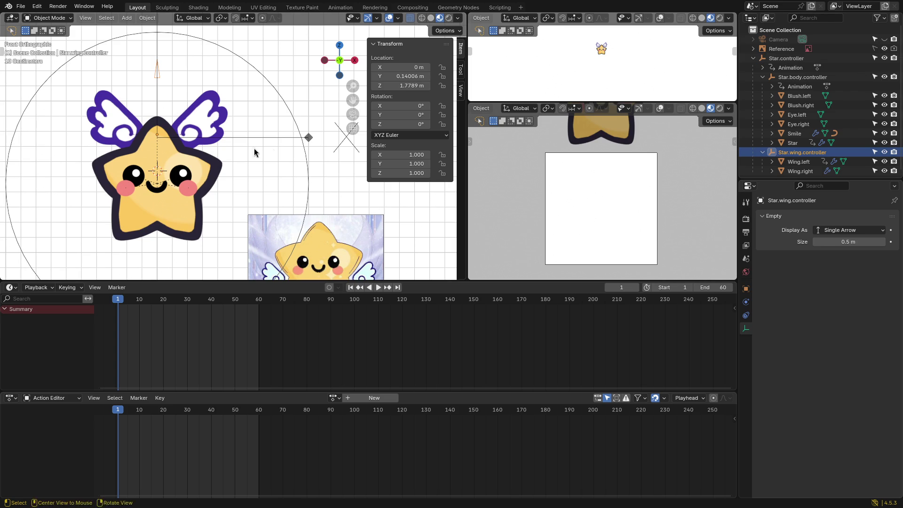
key(space)
scroll(250, 153, down, 4)
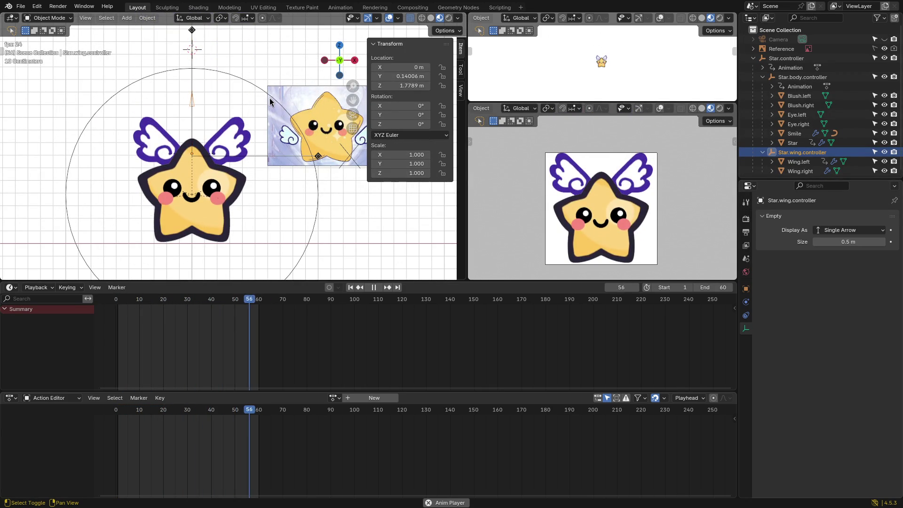
key(space)
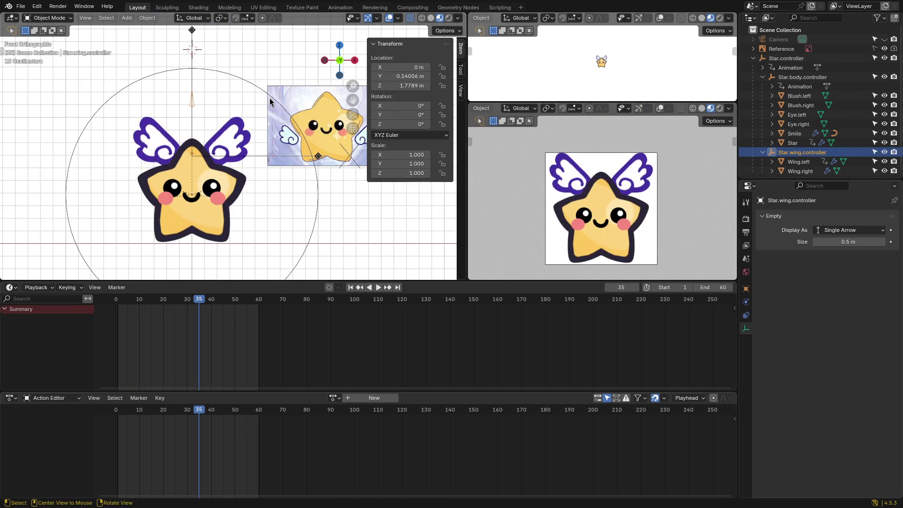
Step: Save, then keyframe the left wing's rotation at frame 1
key(ctrl+s)
drag(199, 303, 119, 306)
shift+middle_drag(254, 28, 247, 130)
click(233, 94)
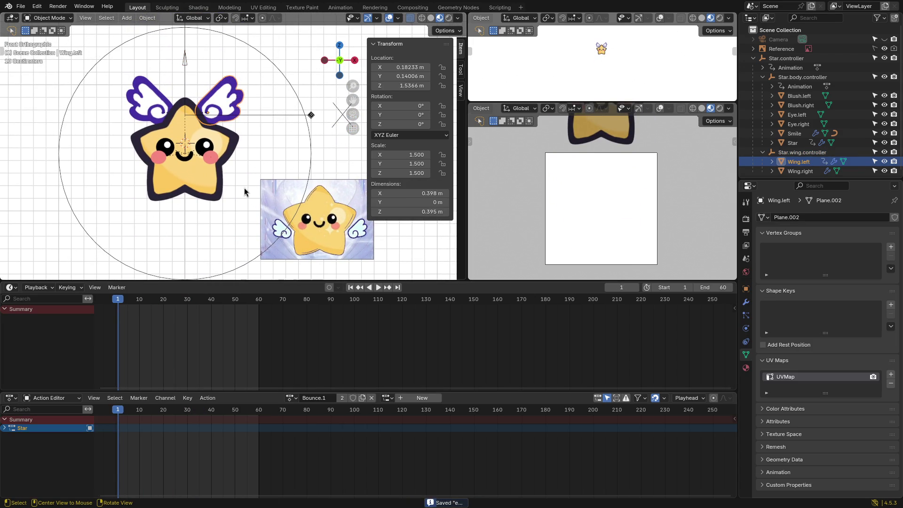
key(k)
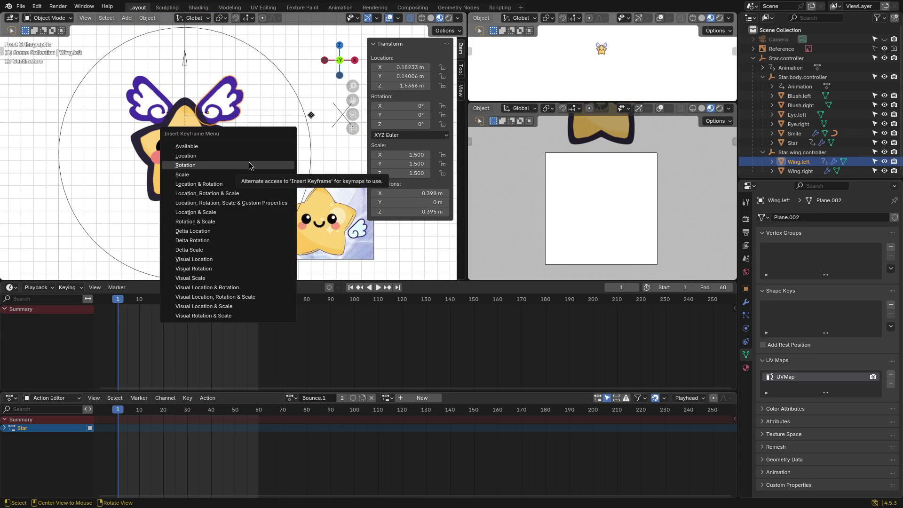
click(249, 165)
Step: Key the left wing tilted 65° at frame 15 and upright at 0° at frame 20
drag(119, 303, 151, 305)
mouse_move(301, 193)
shift+middle_down()
mouse_move(298, 125)
mouse_move(314, 107)
shift+middle_up()
key(r)
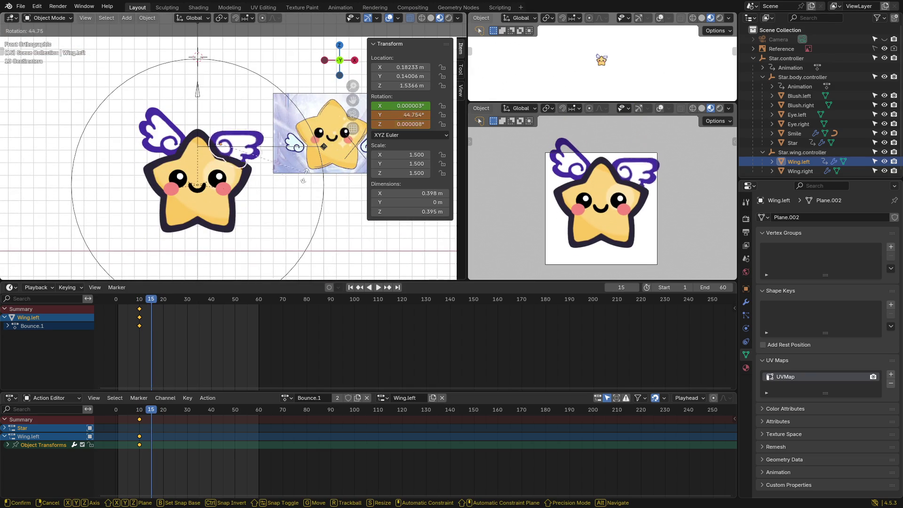
click(302, 207)
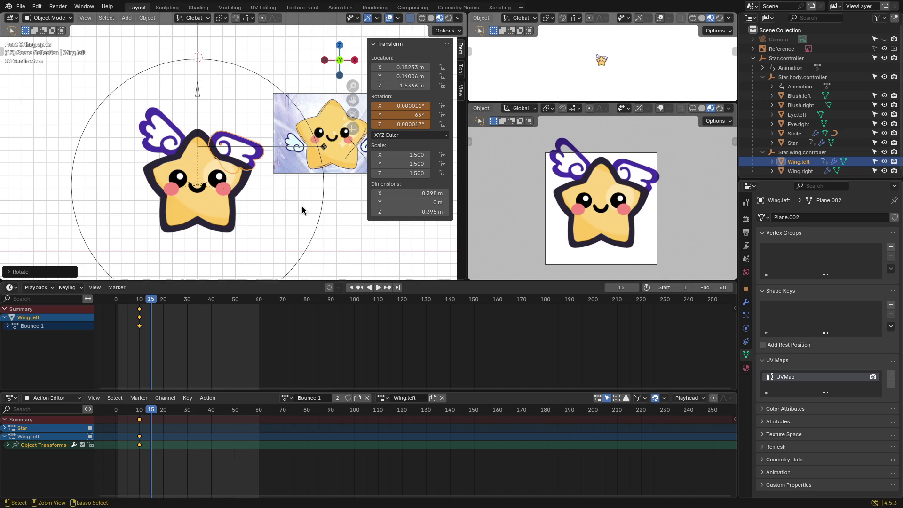
key(k)
click(281, 196)
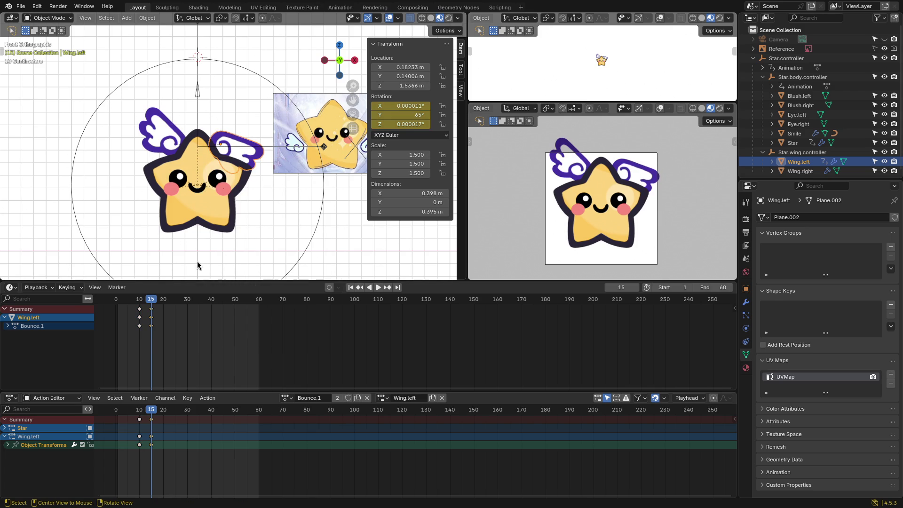
drag(153, 307, 165, 302)
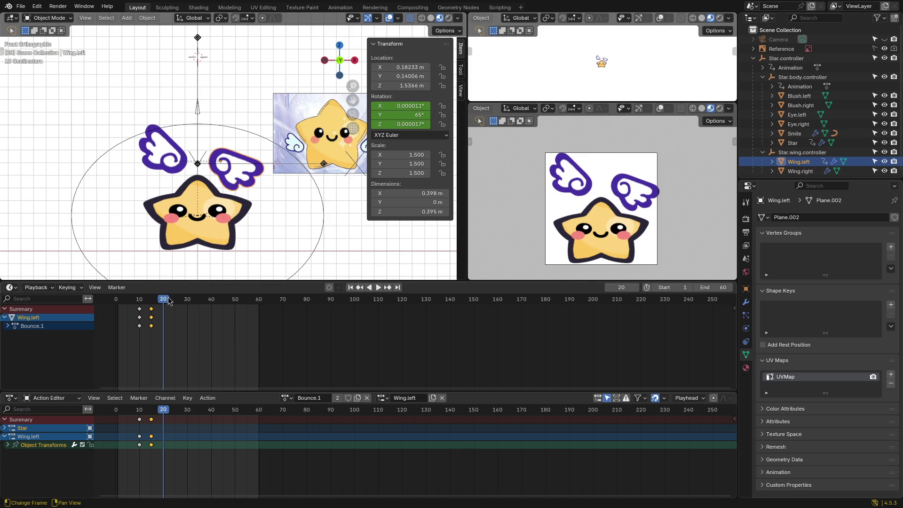
key(r)
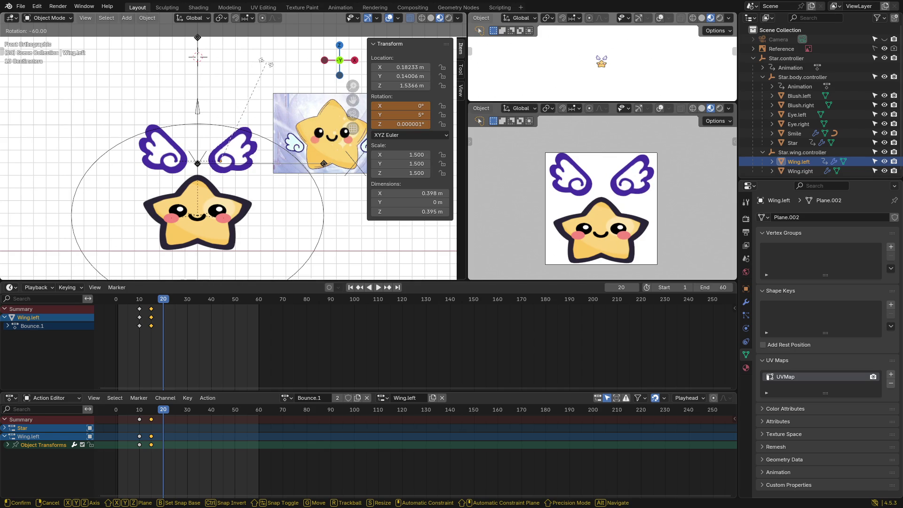
click(263, 66)
key(k)
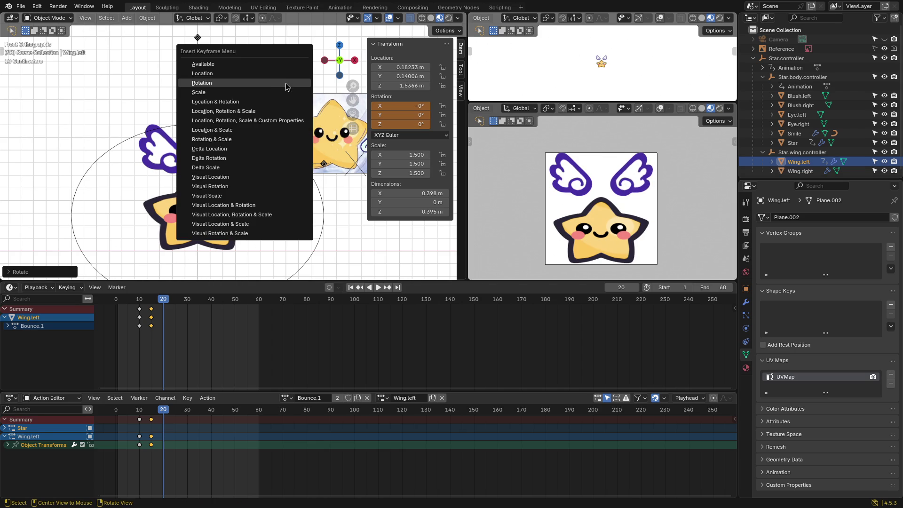
click(264, 84)
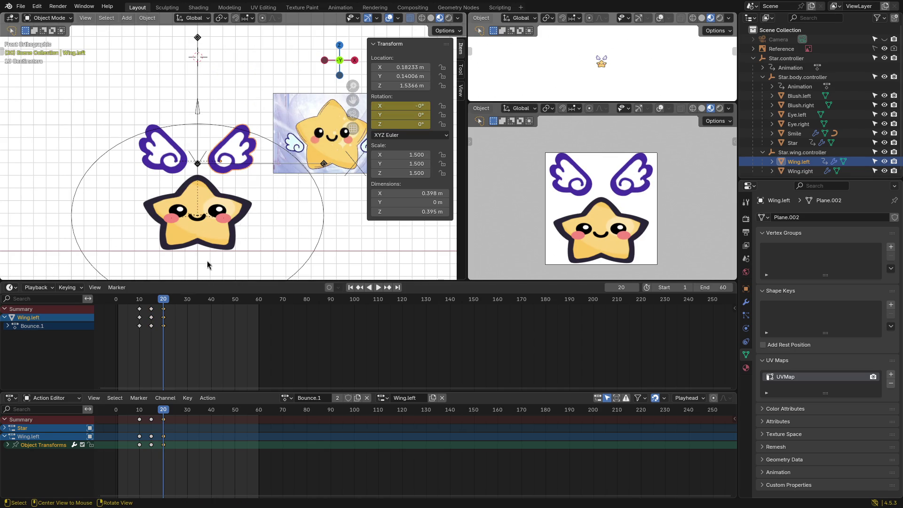
Step: Tilt the left wing to 65° and key its rotation at frame 25
drag(165, 302, 178, 302)
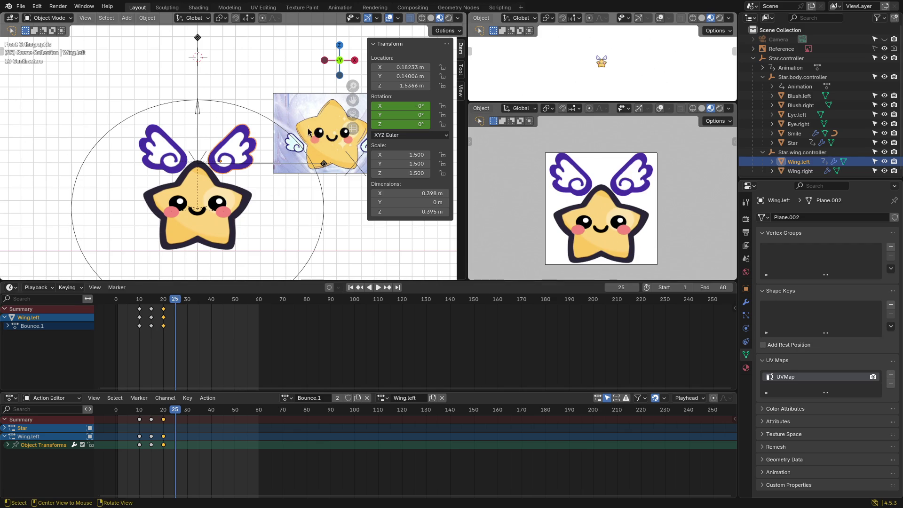
key(r)
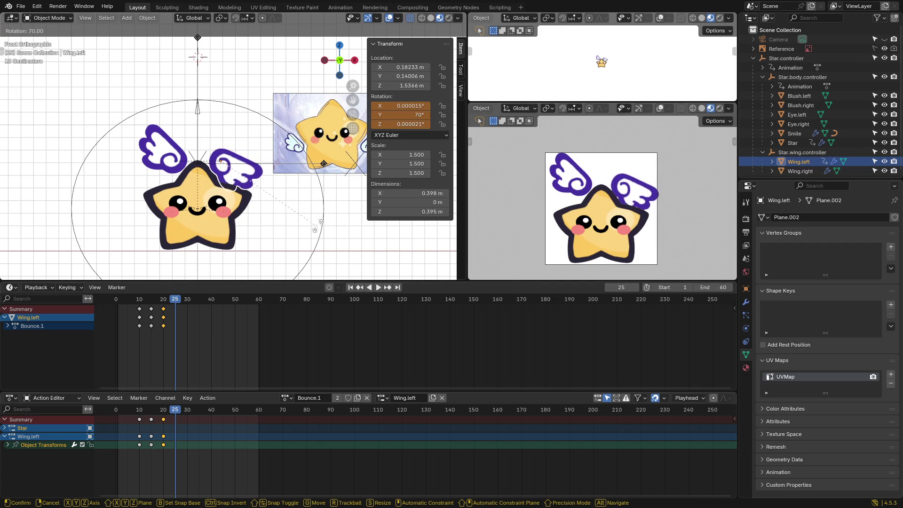
click(322, 217)
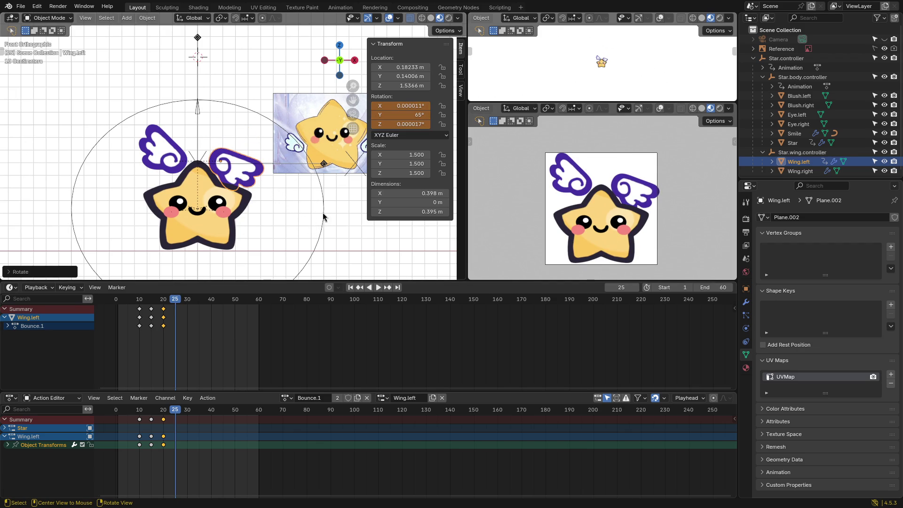
key(k)
click(289, 214)
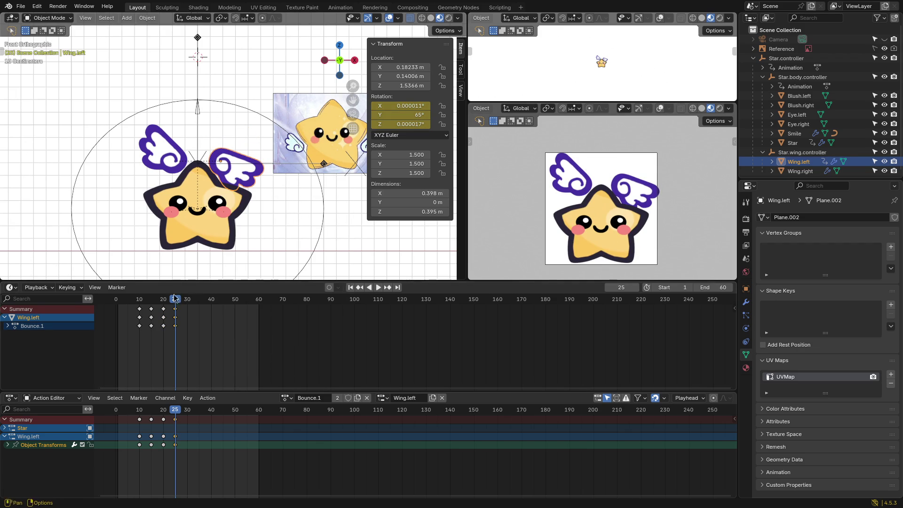
drag(178, 302, 118, 301)
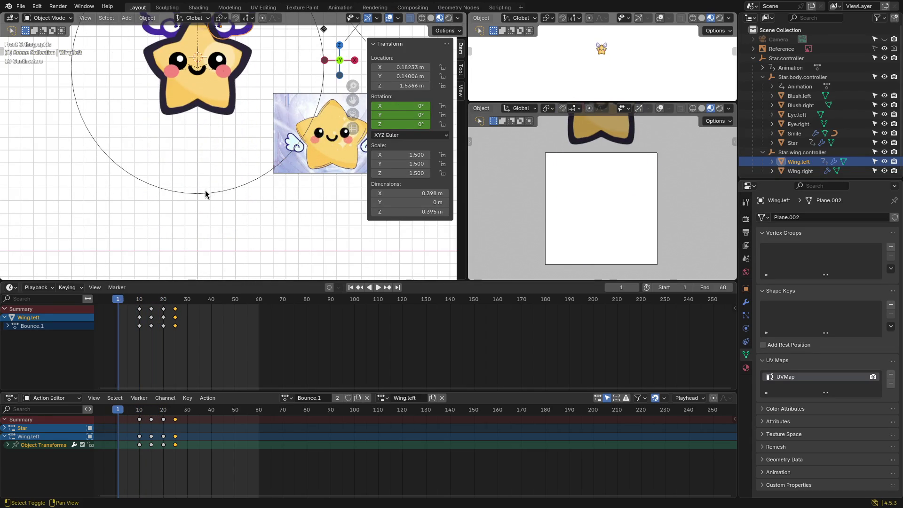
key(space)
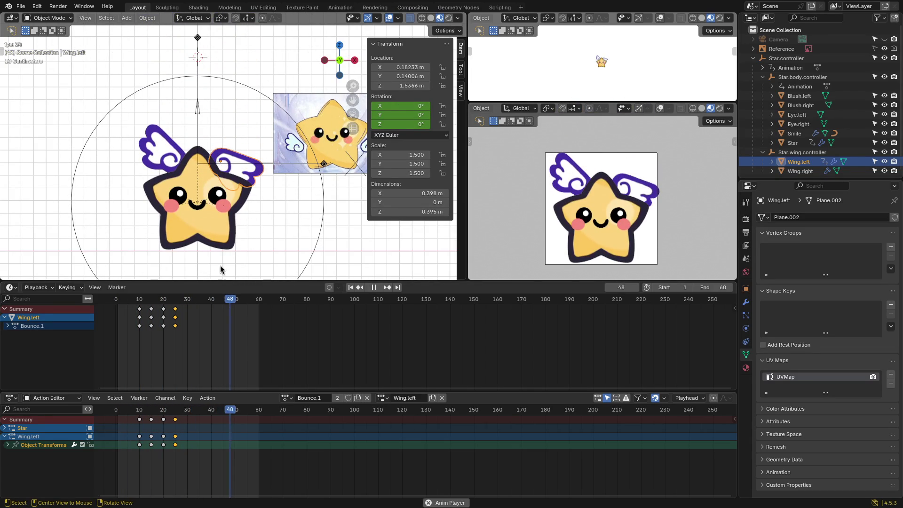
key(space)
drag(249, 304, 134, 306)
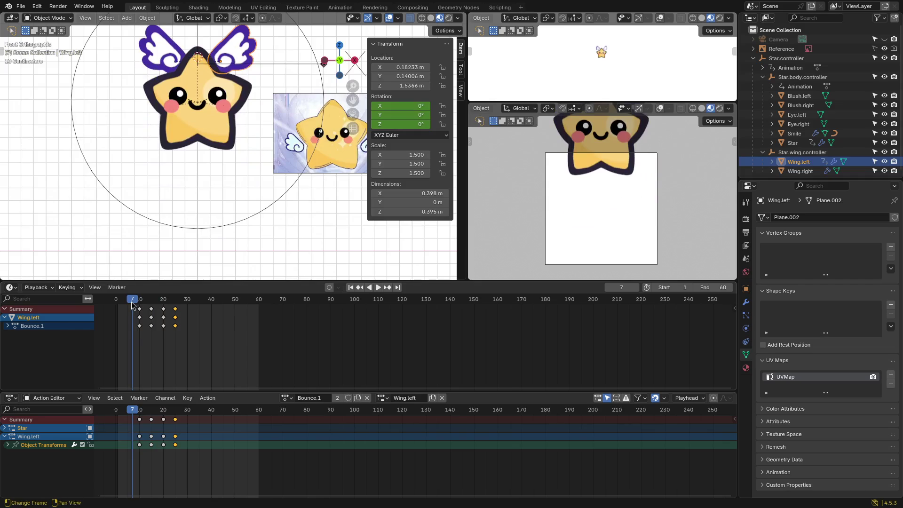
key(space)
key(space)
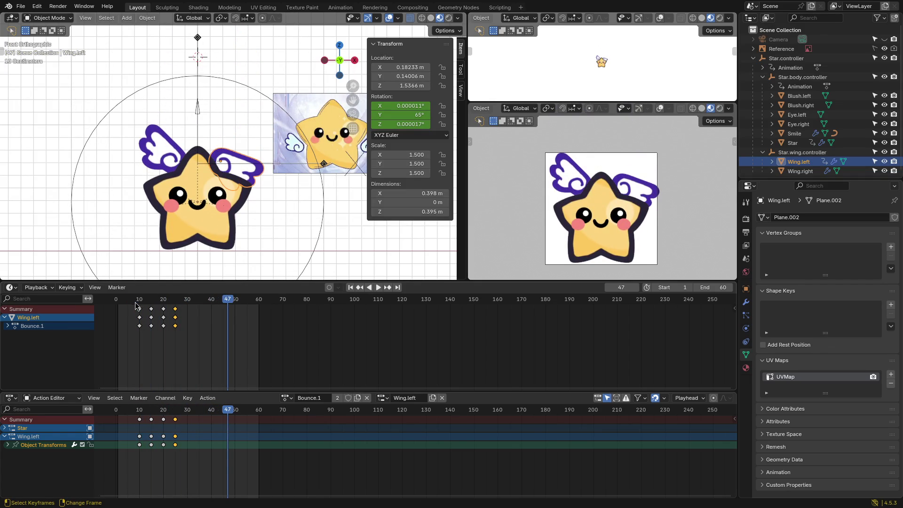
mouse_move(221, 305)
mouse_down()
mouse_move(137, 307)
mouse_move(163, 309)
mouse_move(138, 317)
mouse_move(141, 302)
mouse_move(184, 308)
mouse_up()
drag(190, 310, 141, 309)
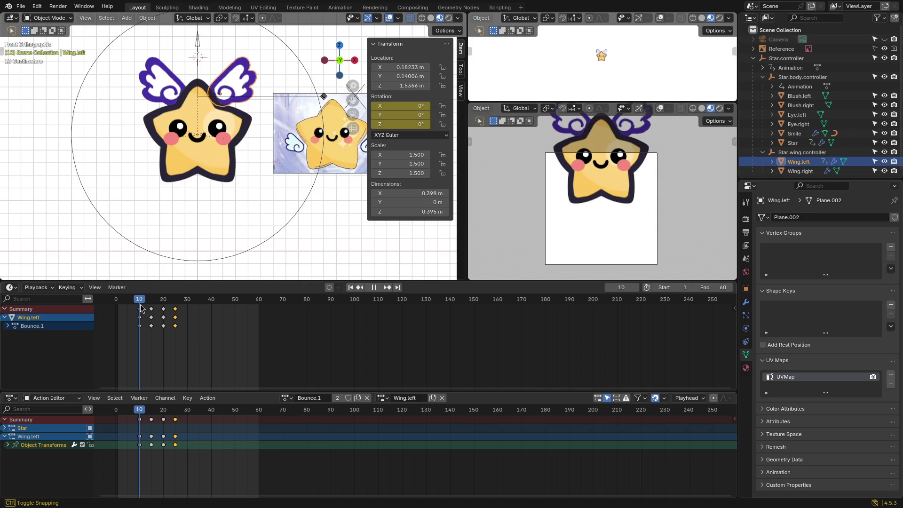
Step: Key Wing.right's rotation at frame 10, then at -65° on frame 15
click(172, 91)
key(k)
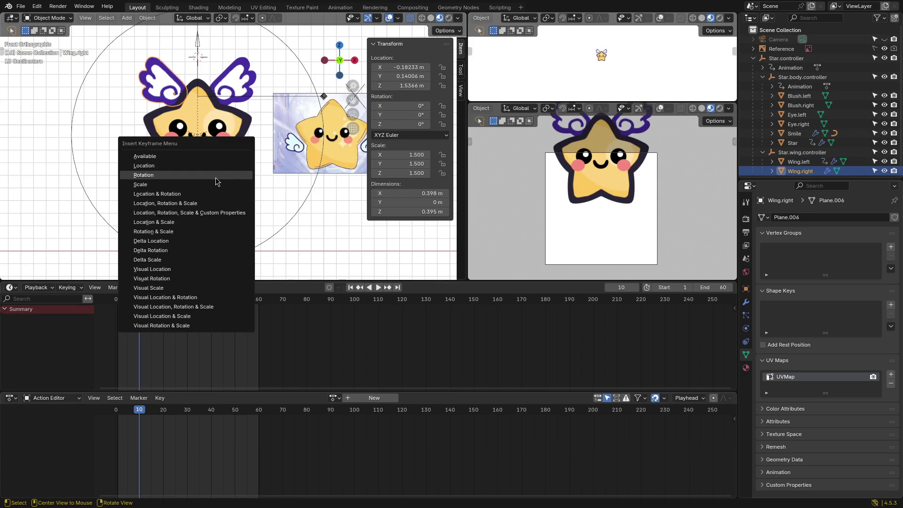
click(216, 181)
drag(139, 304, 152, 303)
key(r)
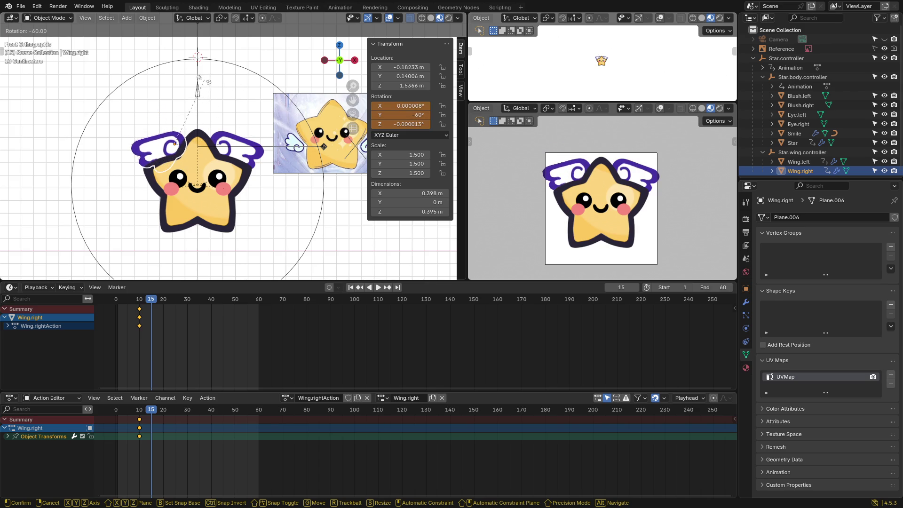
click(198, 81)
key(i)
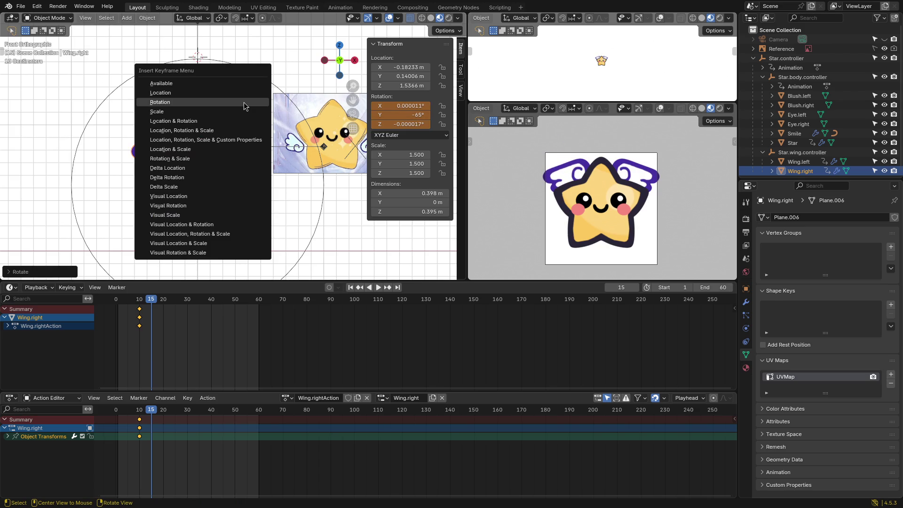
click(245, 106)
Step: Key Wing.right back at 0° on frame 20 and at -65° on frame 25
drag(152, 304, 164, 303)
key(r)
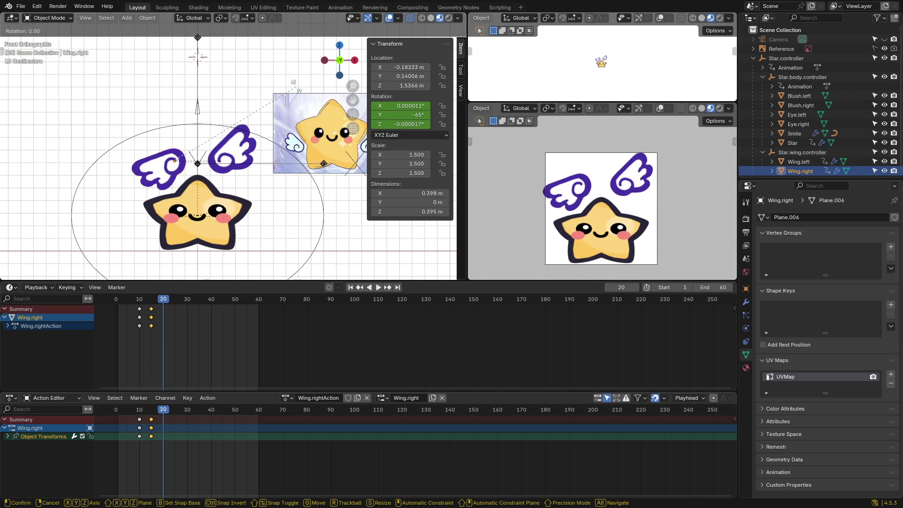
click(272, 225)
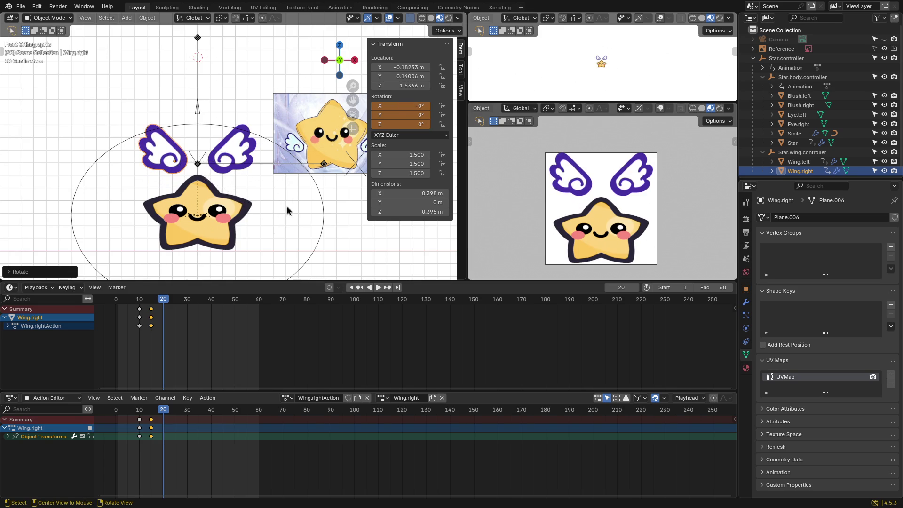
key(i)
click(301, 185)
drag(165, 303, 175, 304)
key(r)
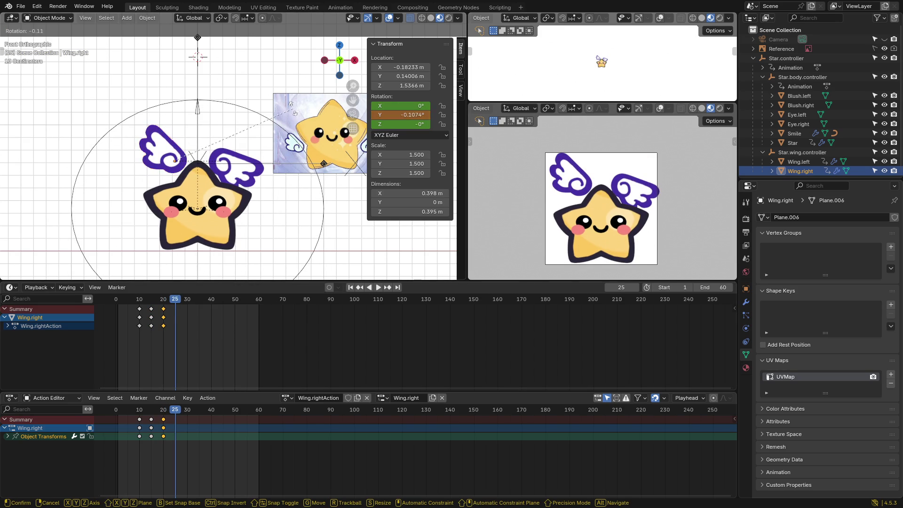
click(179, 70)
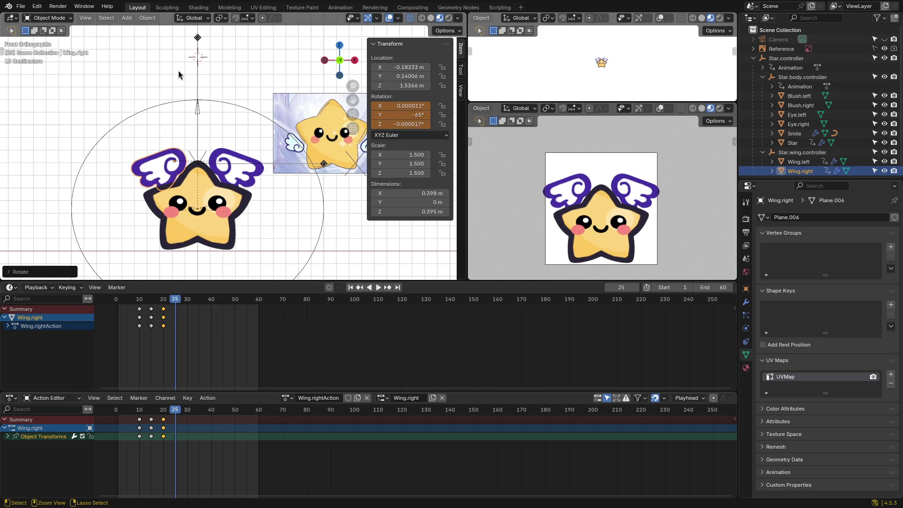
key(k)
click(254, 98)
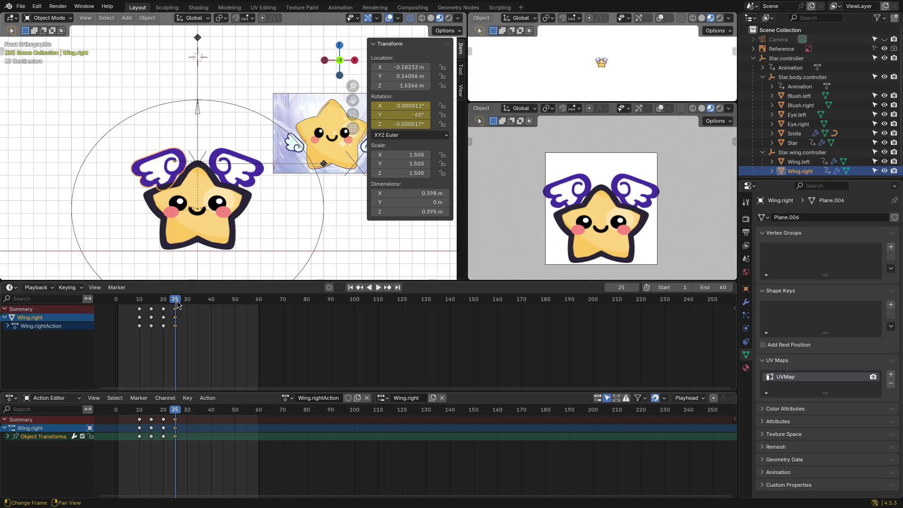
Step: Play the flap, then rotate the right wing toward its rest pose at frame 30
key(space)
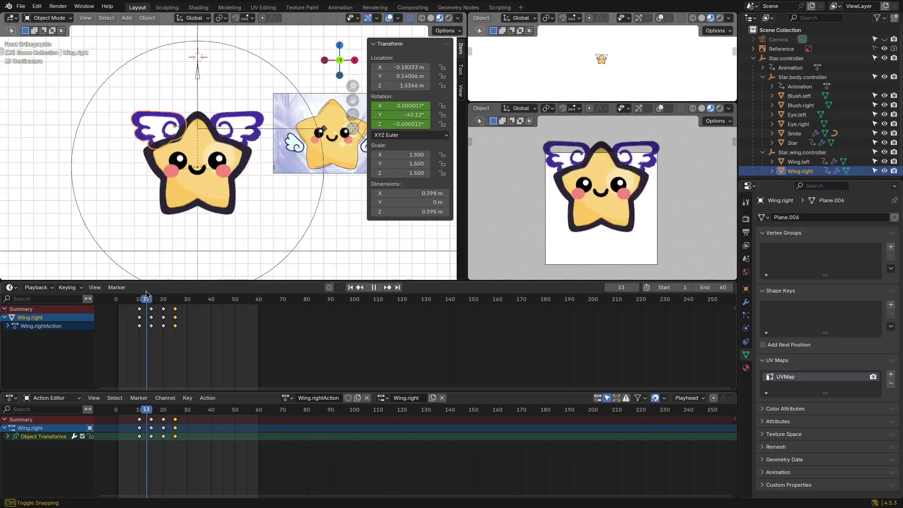
drag(162, 295, 188, 301)
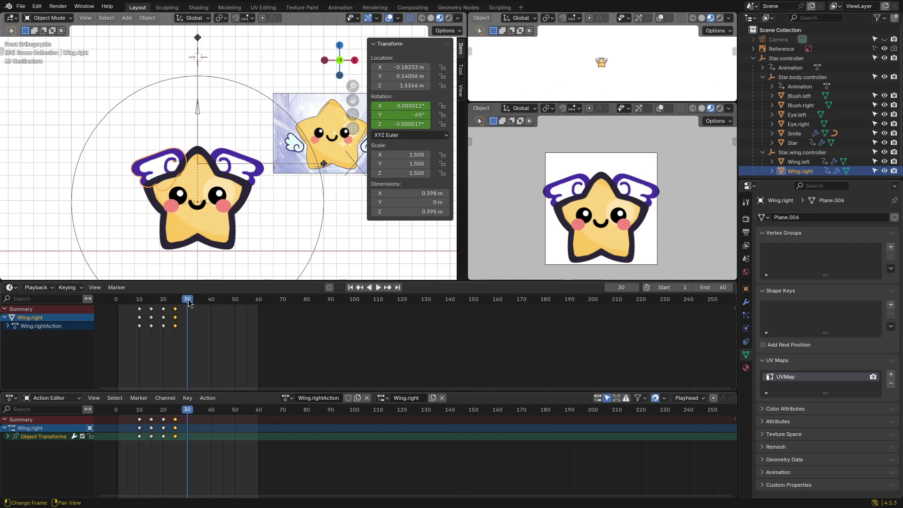
key(r)
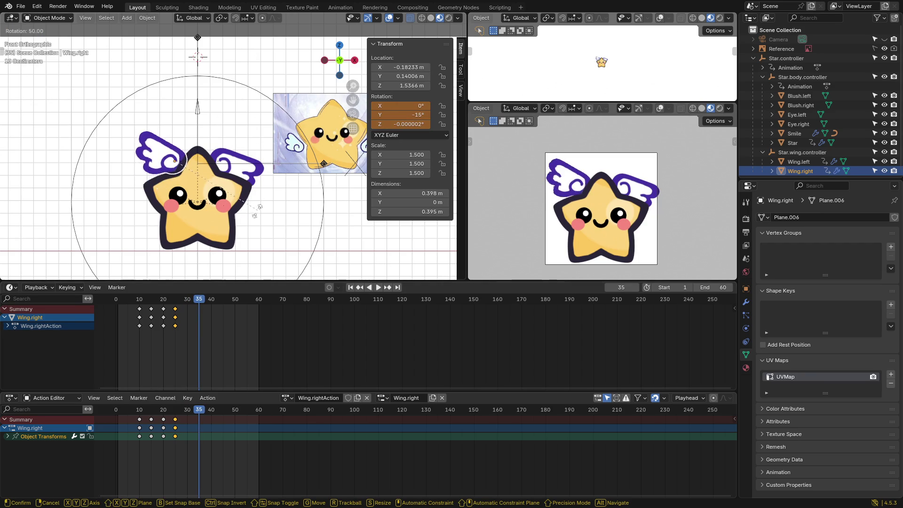
click(252, 243)
Step: Key Wing.right's rotation at frame 35, then rotate Wing.left back to 0° and key it
key(k)
click(275, 205)
click(239, 162)
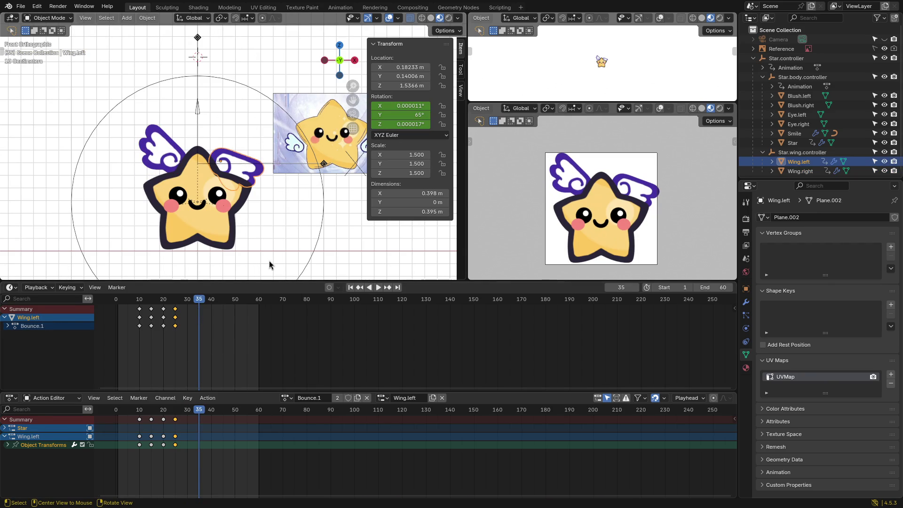
key(r)
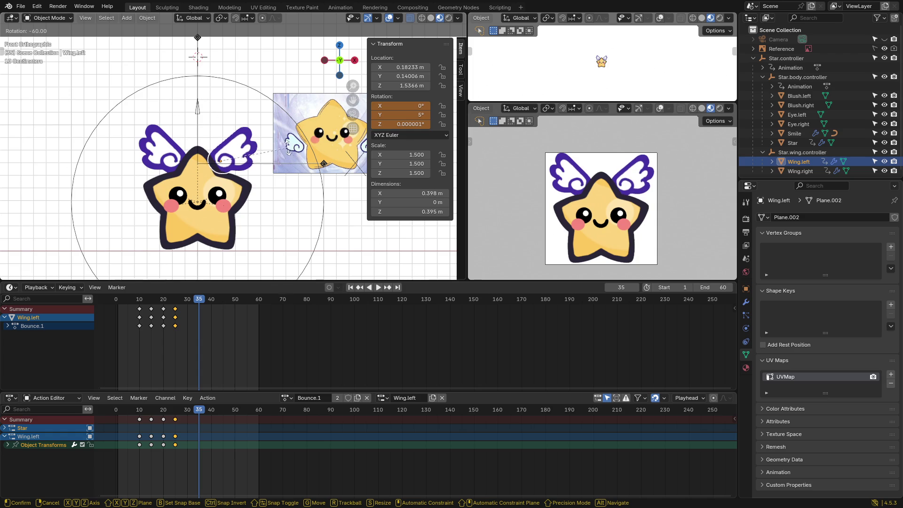
click(285, 149)
key(k)
click(305, 216)
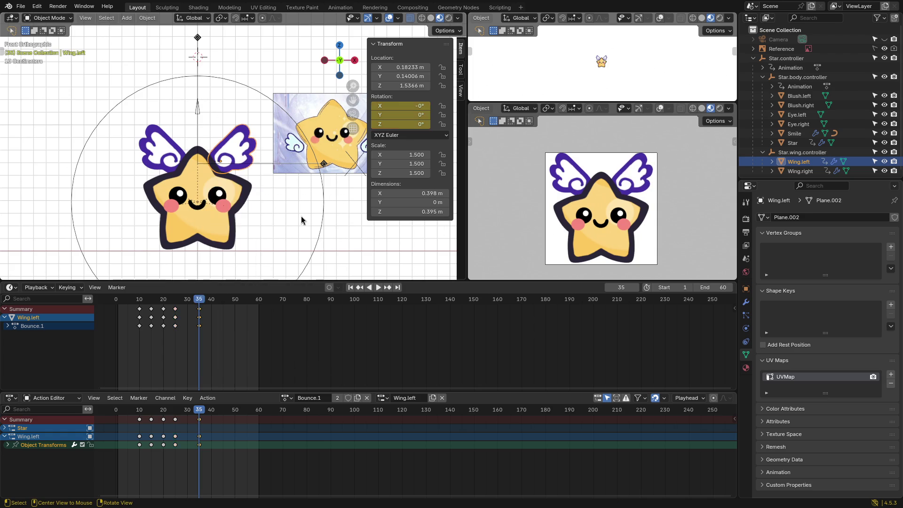
Step: Play back the wing flap, stop at an earlier frame, and select the wing controller
key(space)
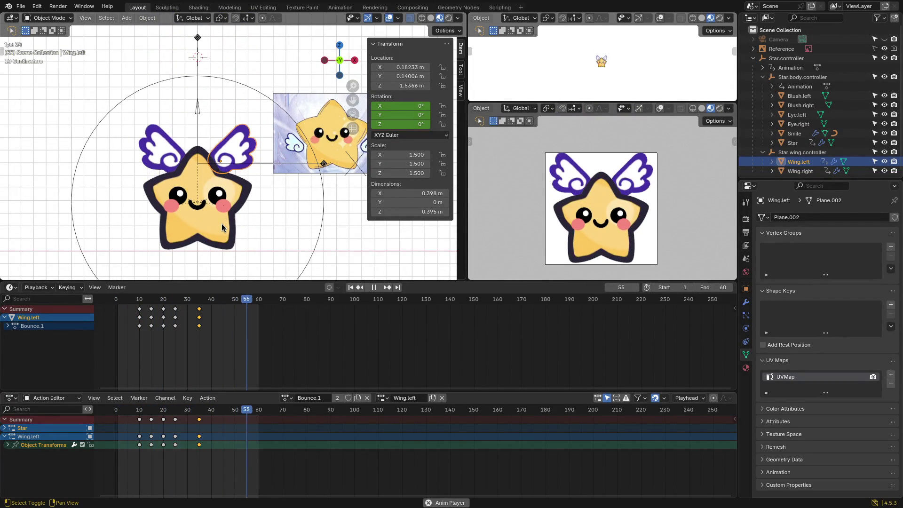
mouse_move(202, 301)
mouse_down()
mouse_move(121, 305)
mouse_move(185, 316)
mouse_move(140, 313)
mouse_up()
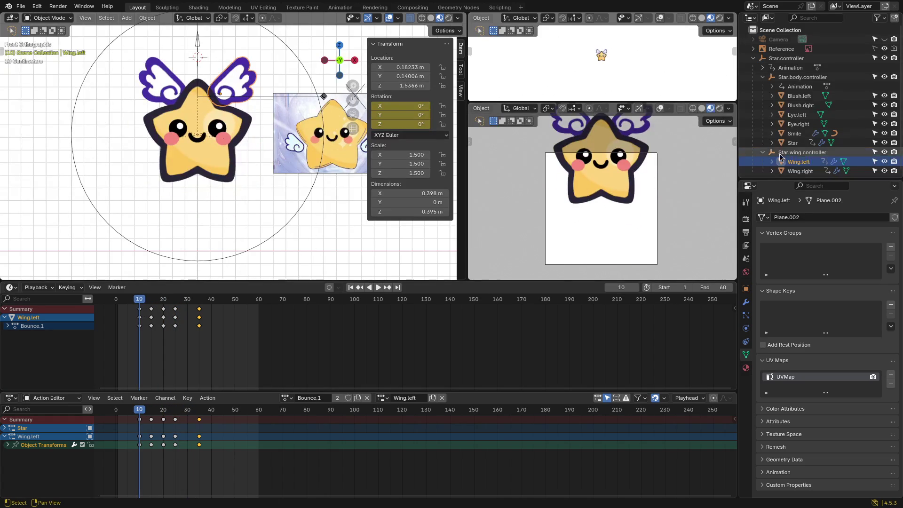
click(802, 152)
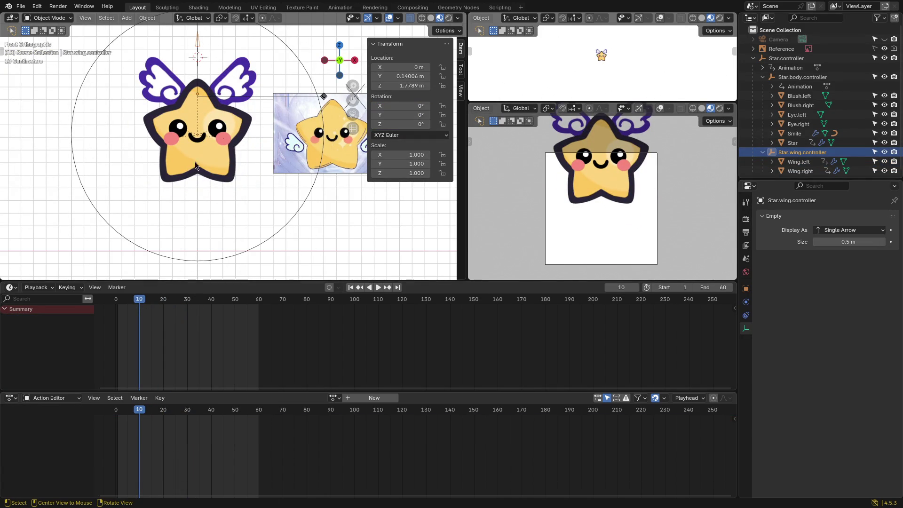
Step: Key the wing controller's location at frame 15, then lower it and key it at frame 20
mouse_move(146, 295)
mouse_down()
mouse_move(160, 306)
mouse_move(151, 303)
mouse_up()
key(k)
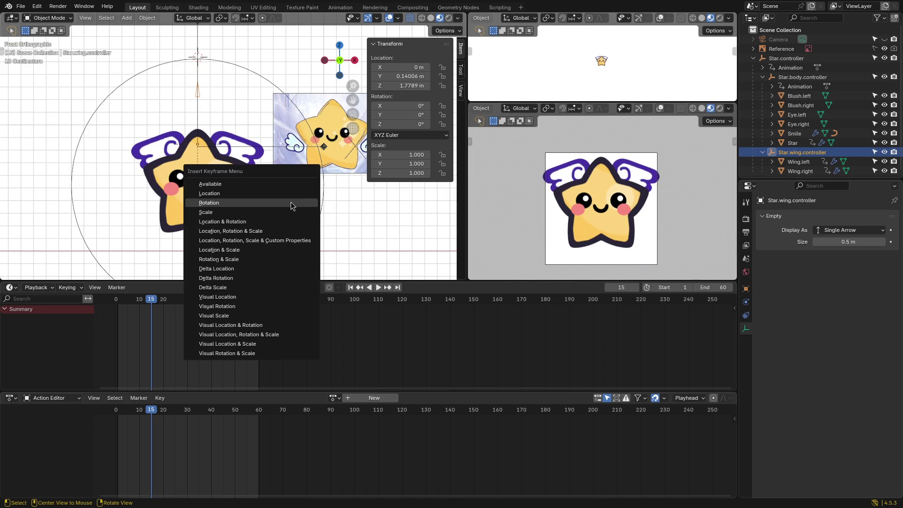
click(282, 194)
drag(155, 303, 163, 302)
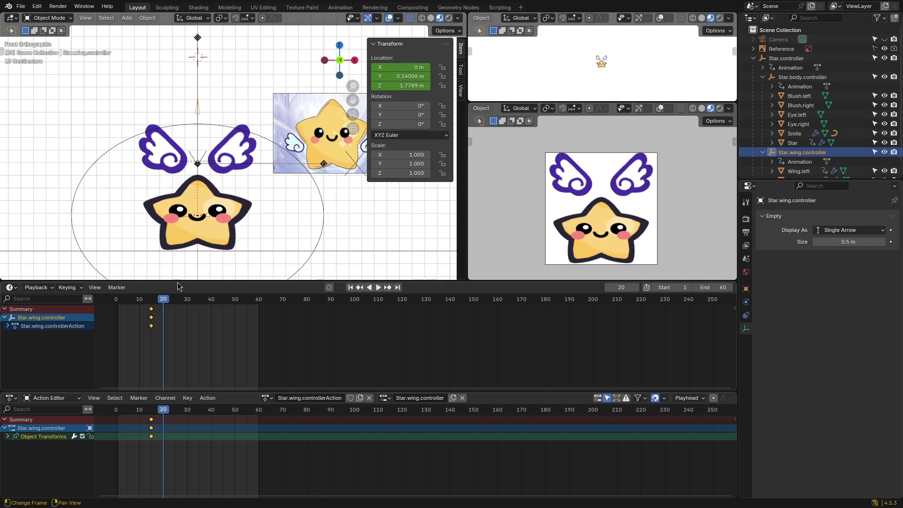
key(g)
key(z)
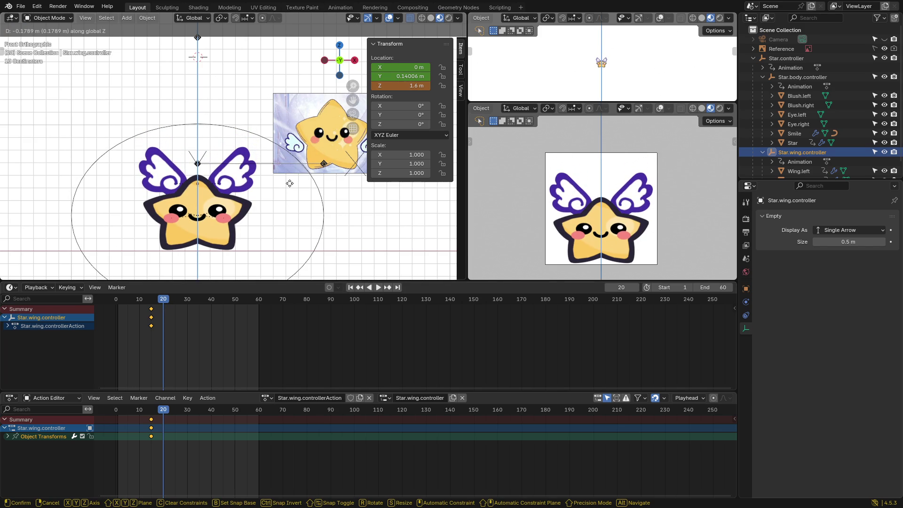
click(290, 184)
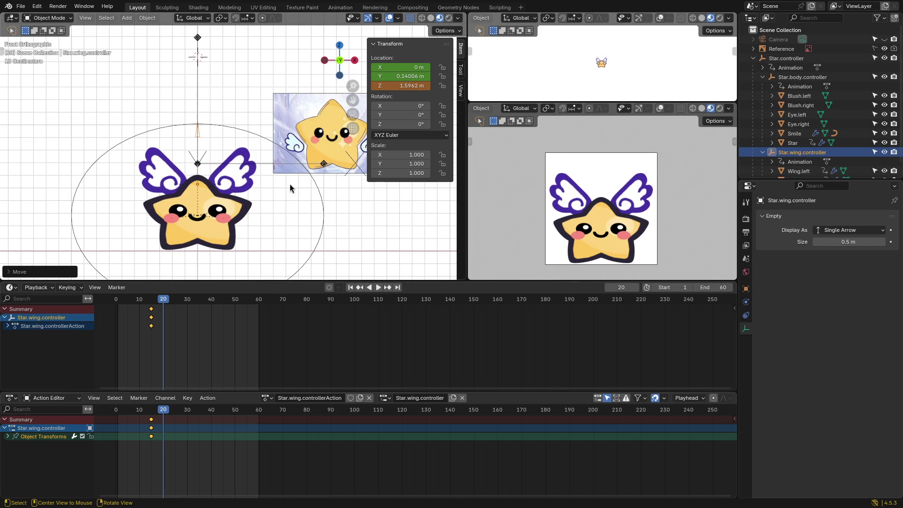
key(k)
click(290, 185)
Step: Raise the controller to Z 1.7789, key it at frame 29, and shift those keys to frame 30
drag(163, 302, 186, 300)
key(g)
key(z)
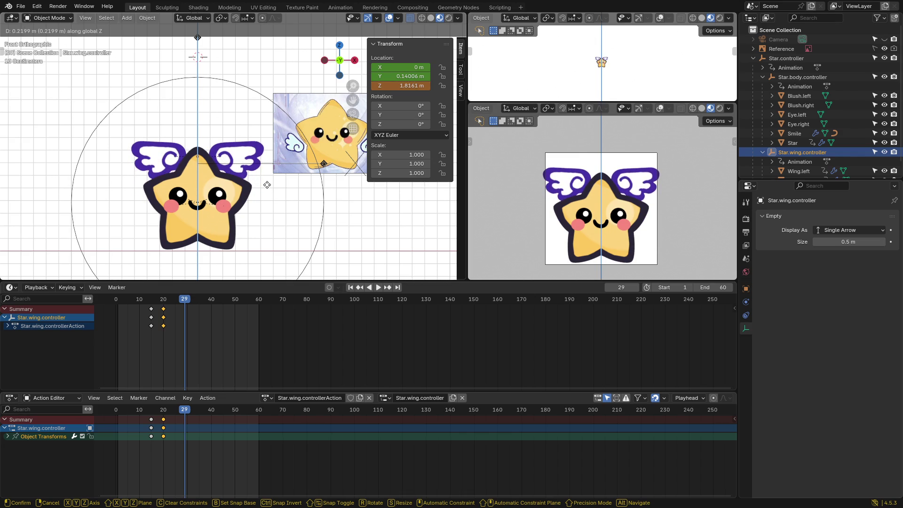
click(266, 190)
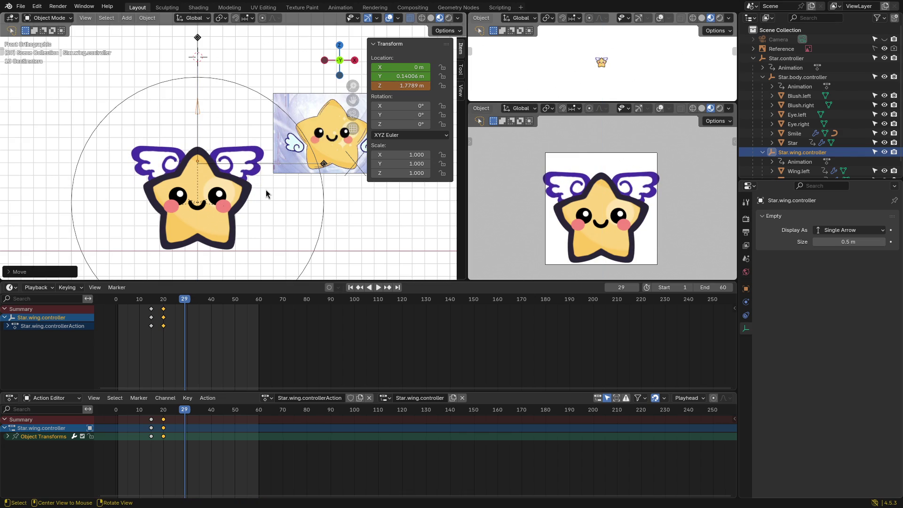
key(k)
click(326, 198)
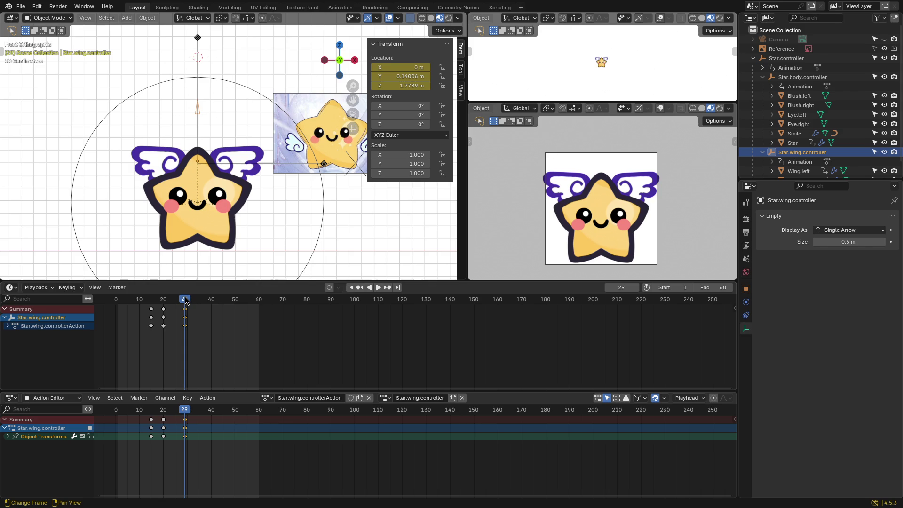
drag(187, 311, 200, 304)
Step: Play the wing bob from the first frame
key(space)
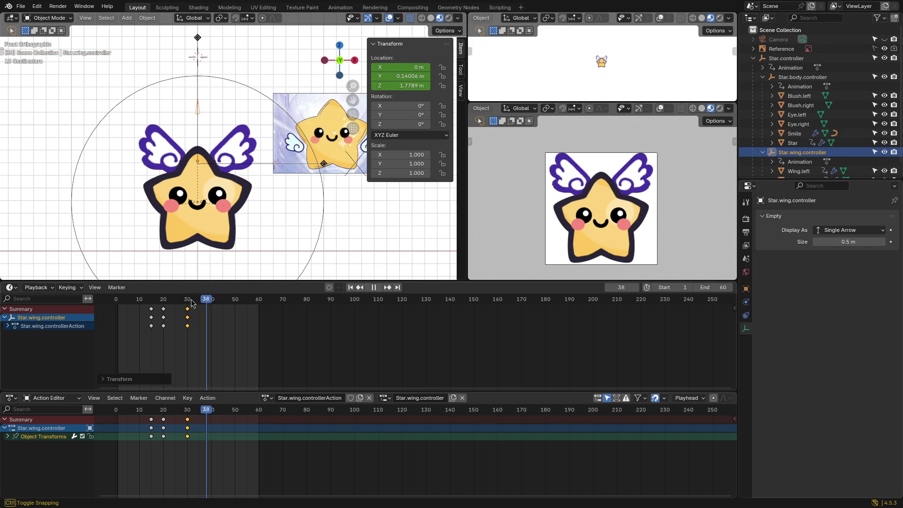
key(shift+Left)
key(space)
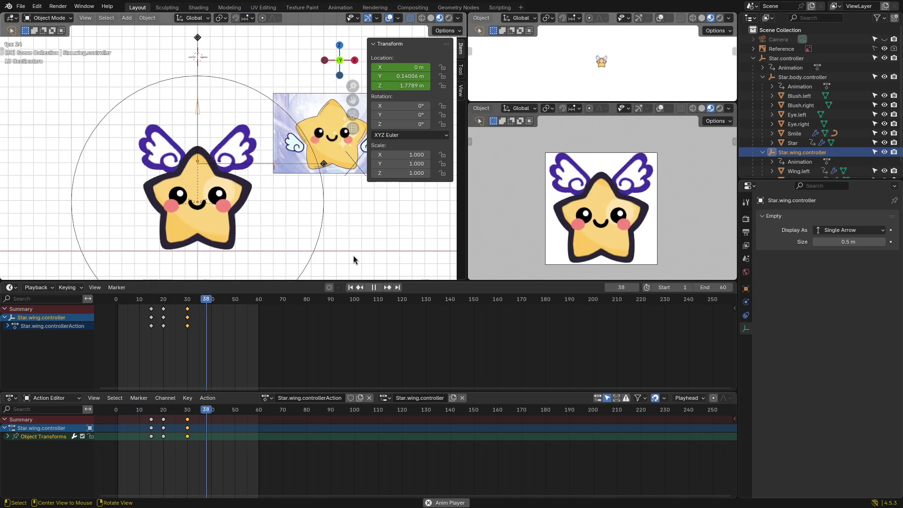
Step: Show Render Properties and expand Color Management, leaving the view transform on Standard
click(746, 220)
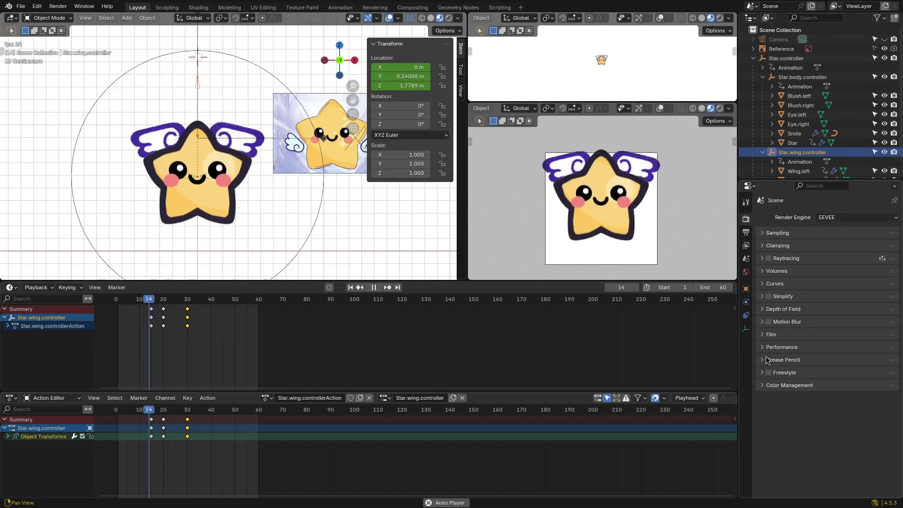
click(781, 360)
click(780, 361)
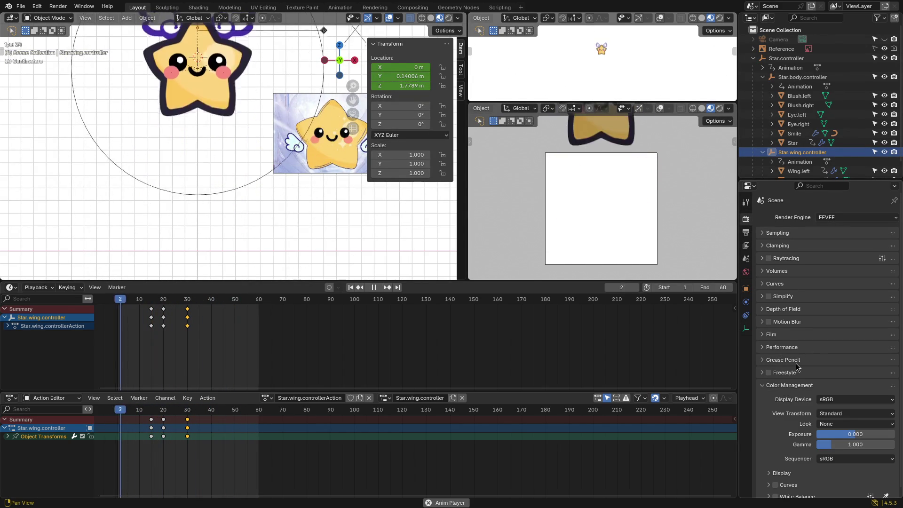
click(795, 385)
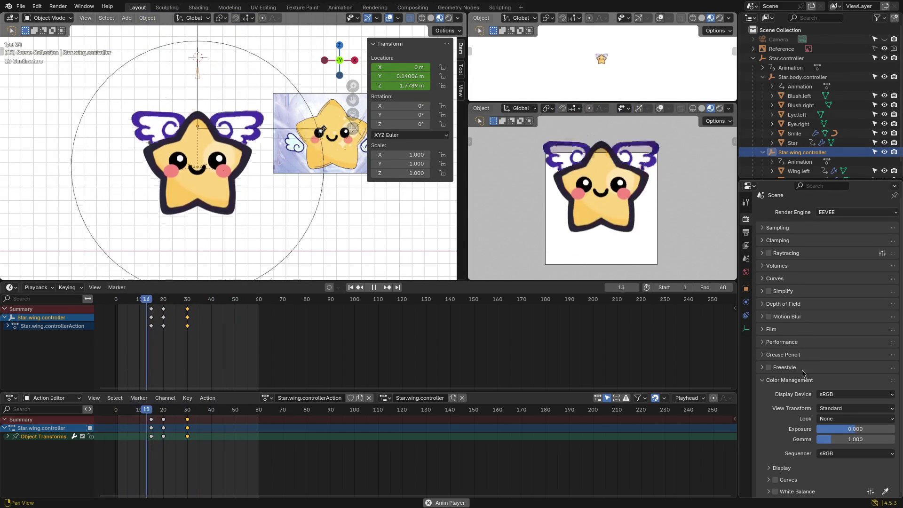
click(834, 409)
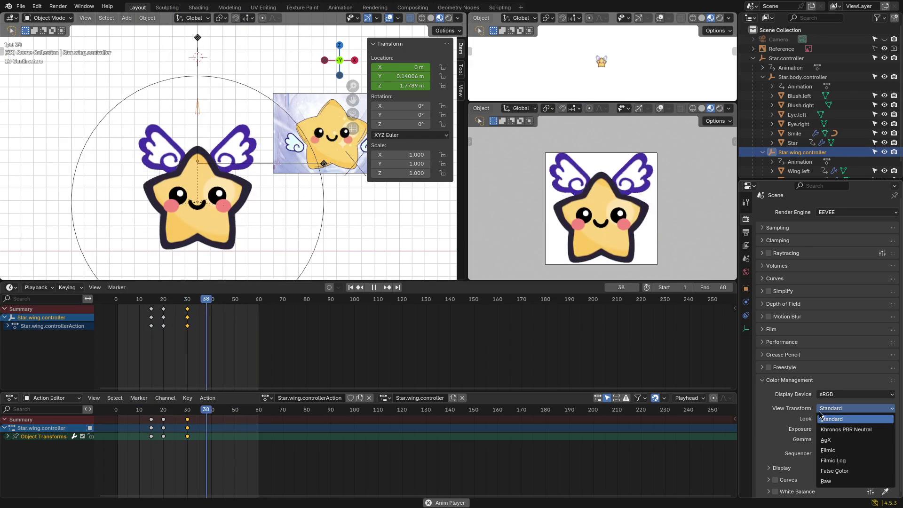
click(821, 408)
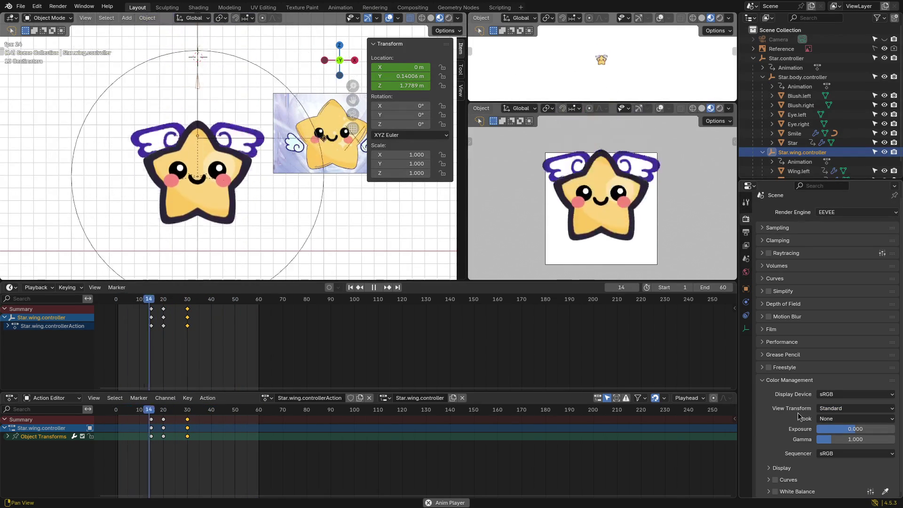
Step: Compare the Filmic view transform, revert to Standard, and hide the transform sidebar
click(844, 408)
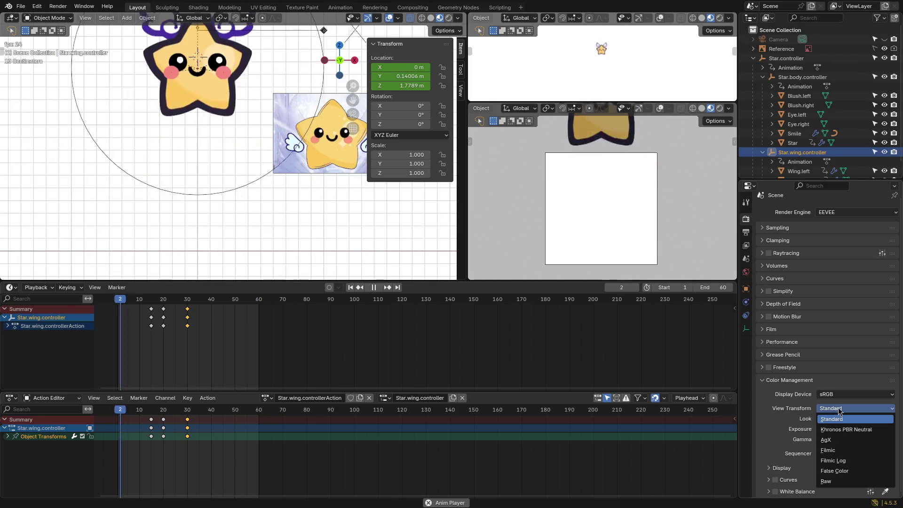
click(833, 451)
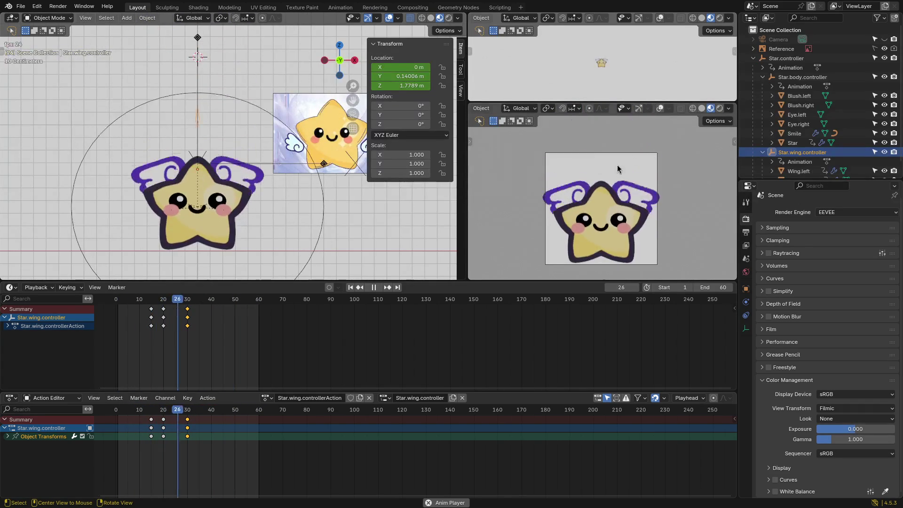
click(835, 407)
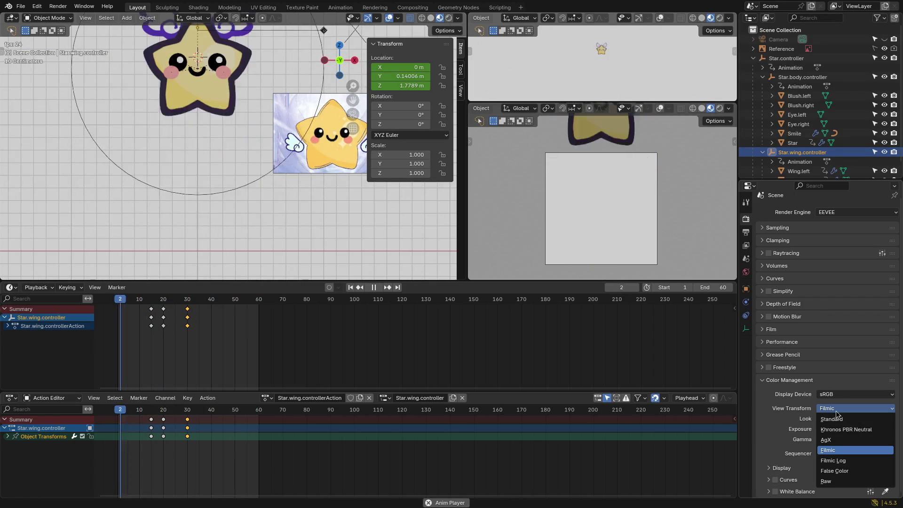
click(840, 419)
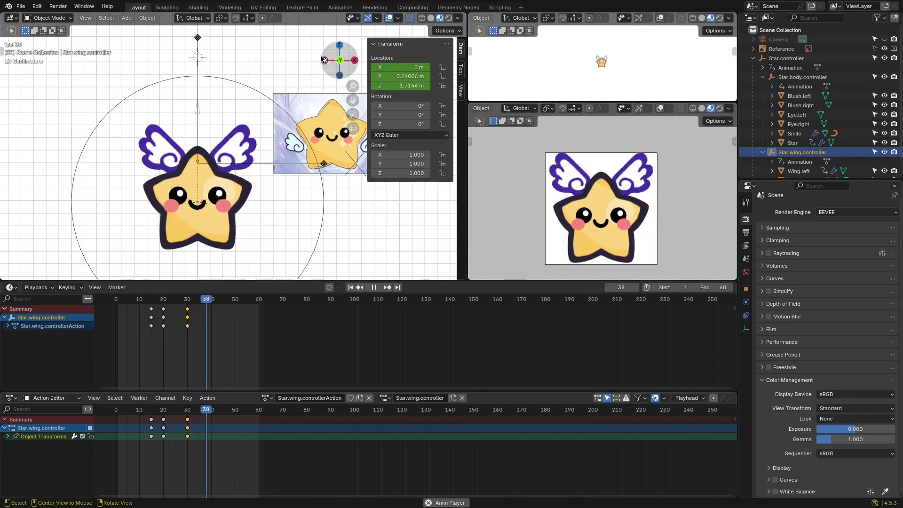
key(n)
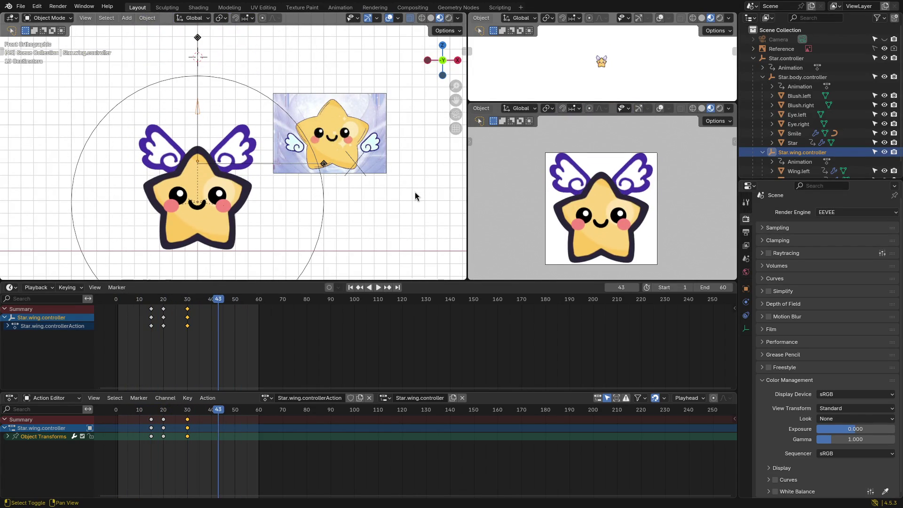
Step: Move the playhead, rotate Wing.left into a new flap pose, then select Wing.right
mouse_move(221, 302)
mouse_down()
mouse_move(122, 306)
mouse_move(206, 308)
mouse_move(188, 306)
mouse_move(200, 301)
mouse_up()
click(250, 158)
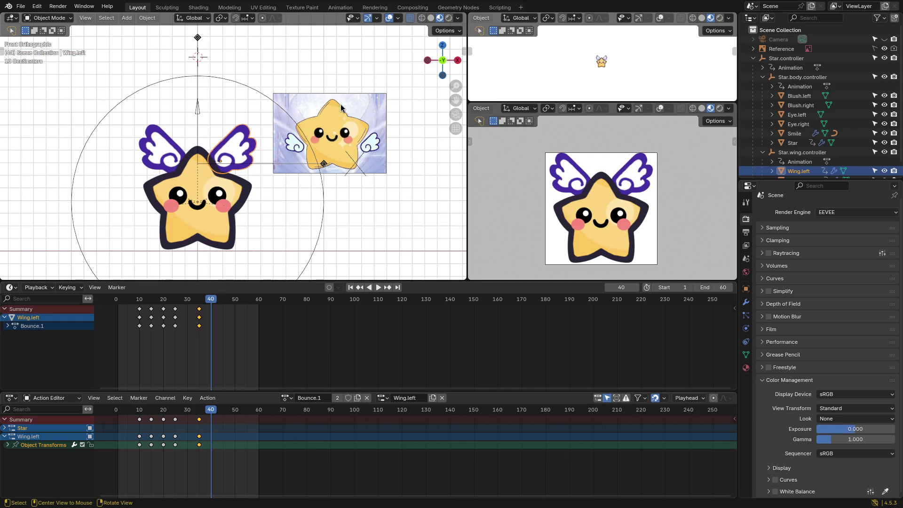
key(r)
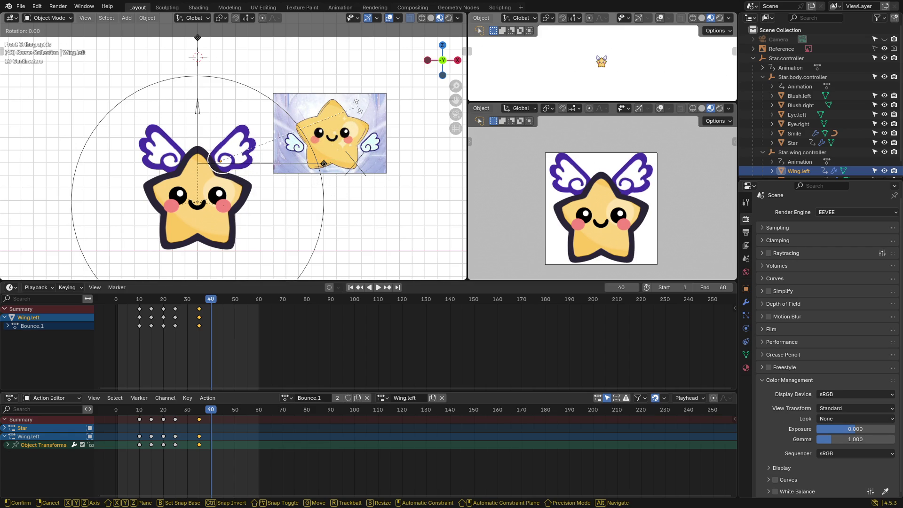
click(233, 112)
click(233, 112)
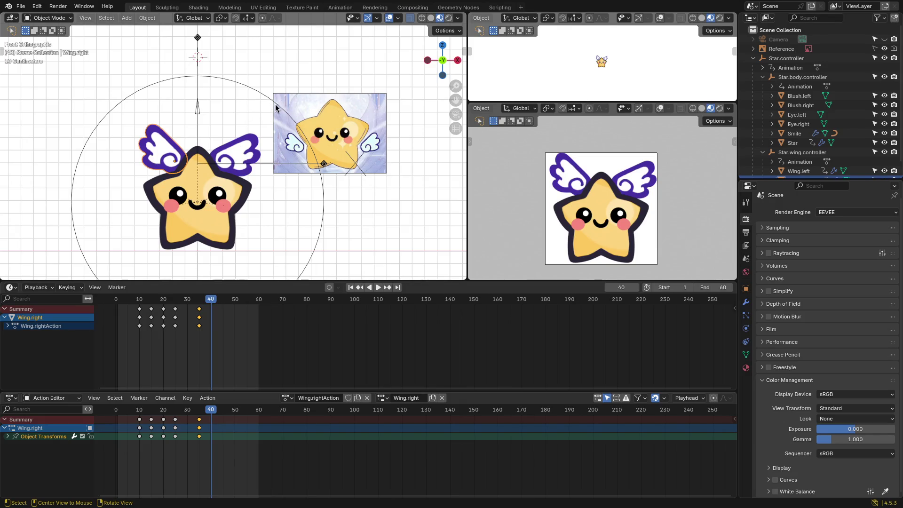
Step: Tilt Wing.right and key its rotation at frame 40
key(r)
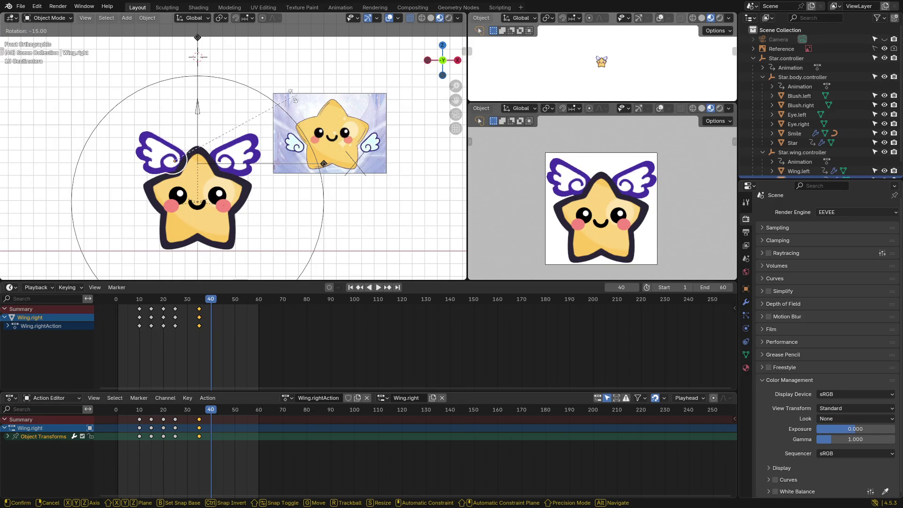
click(277, 91)
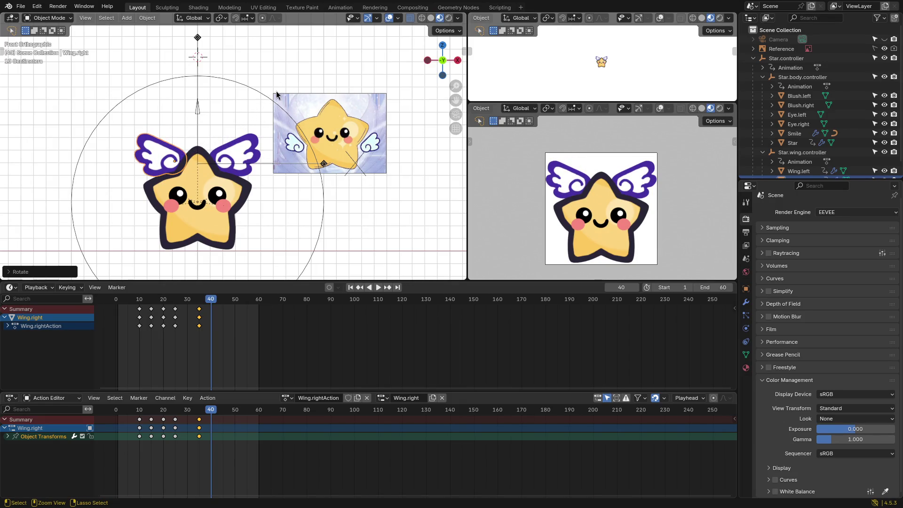
key(k)
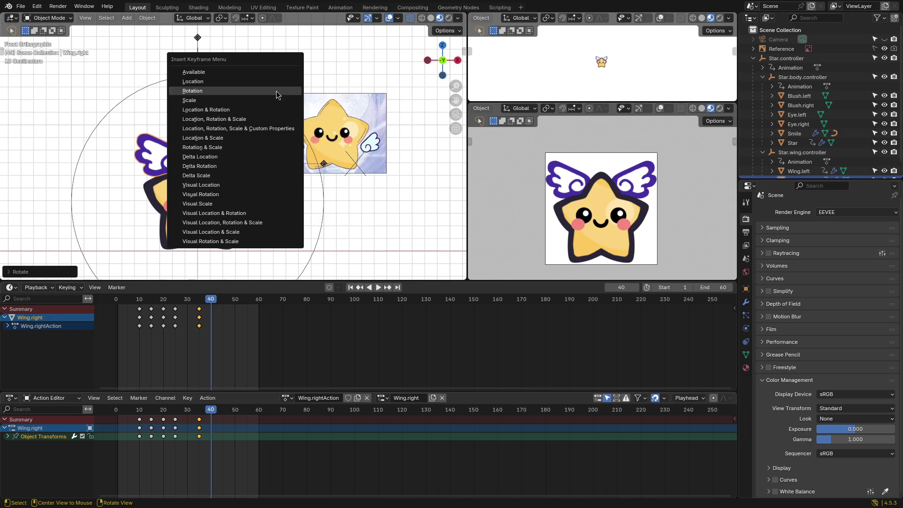
click(275, 91)
Step: Shift the frame-40 wing rotation keys later to frame 50
drag(212, 311, 243, 310)
click(244, 159)
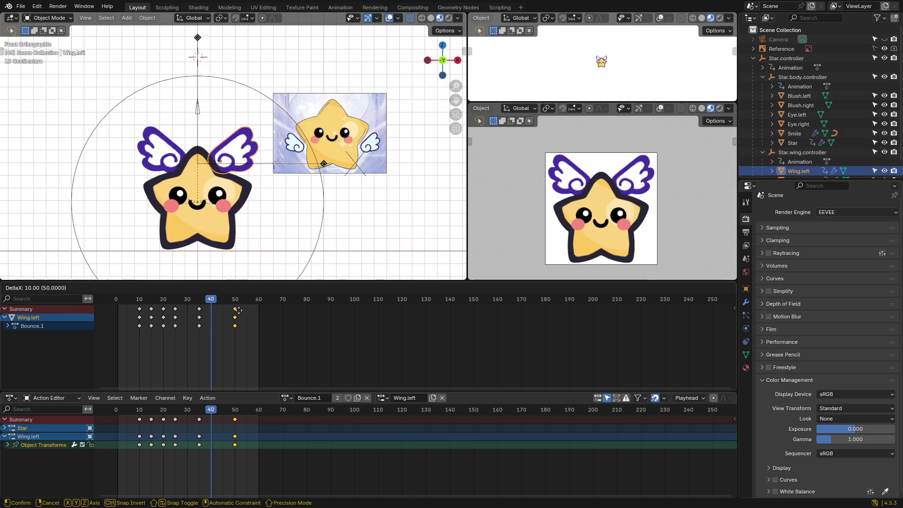
click(239, 311)
Step: Play the animation from frame 1, then stop playback
click(118, 303)
key(space)
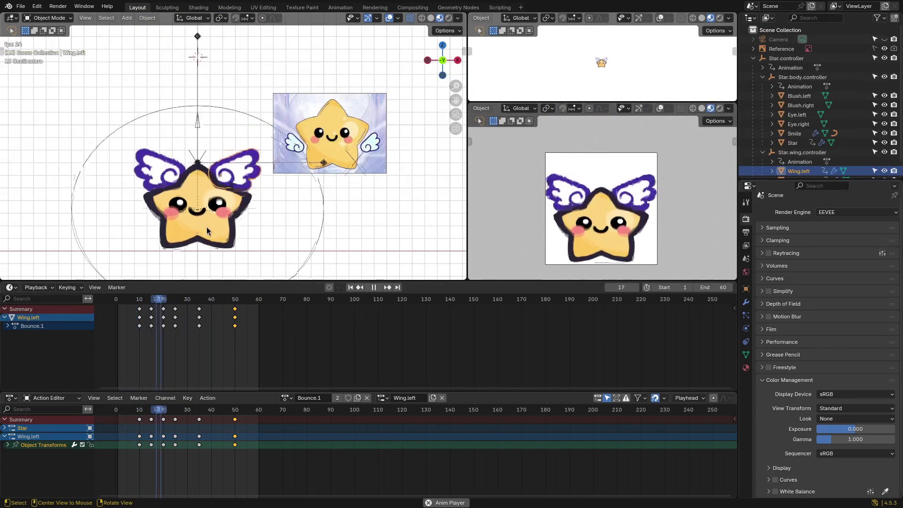
key(space)
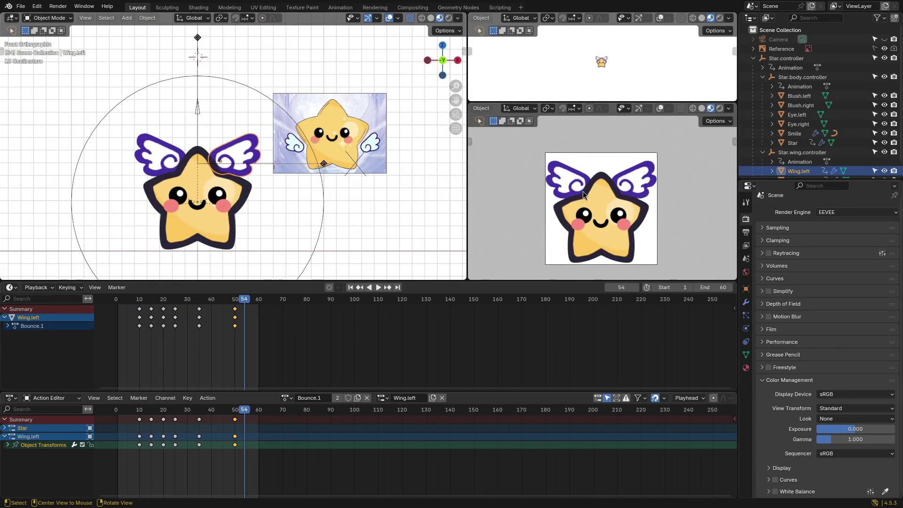
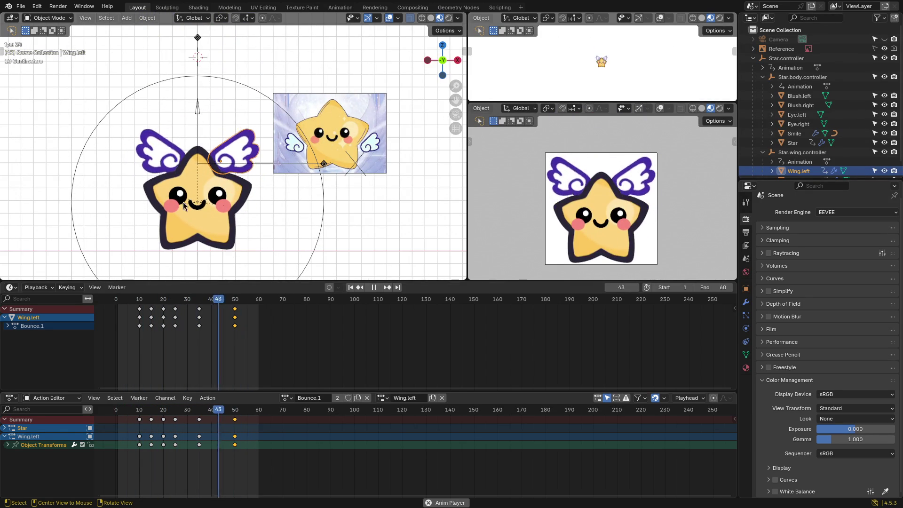
Step: Deselect the left wing and stop the looping wing-flap playback
click(406, 208)
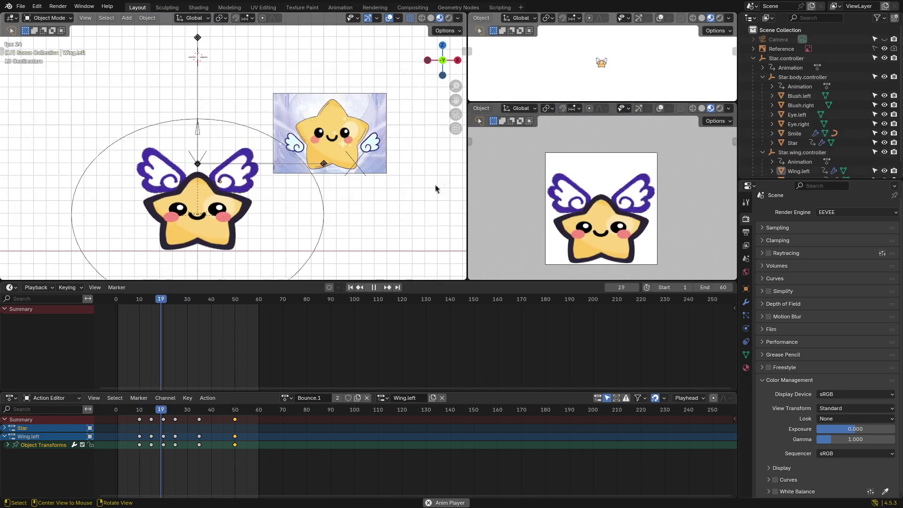
key(space)
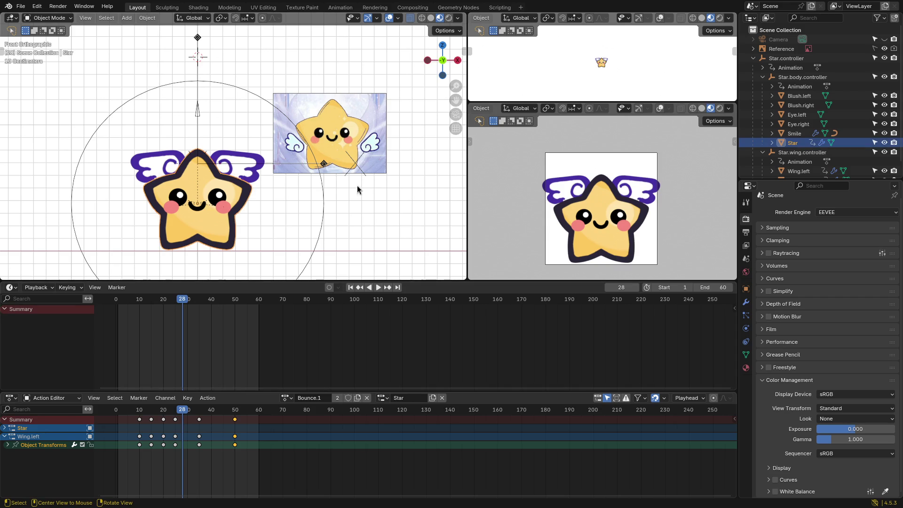
Step: Key Star.controller's rotation at frame 50
click(785, 58)
drag(184, 302, 219, 297)
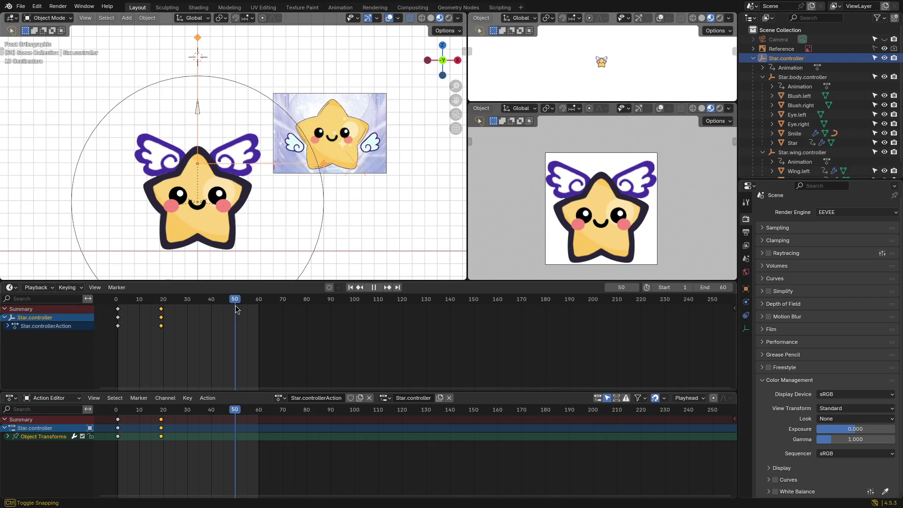
key(k)
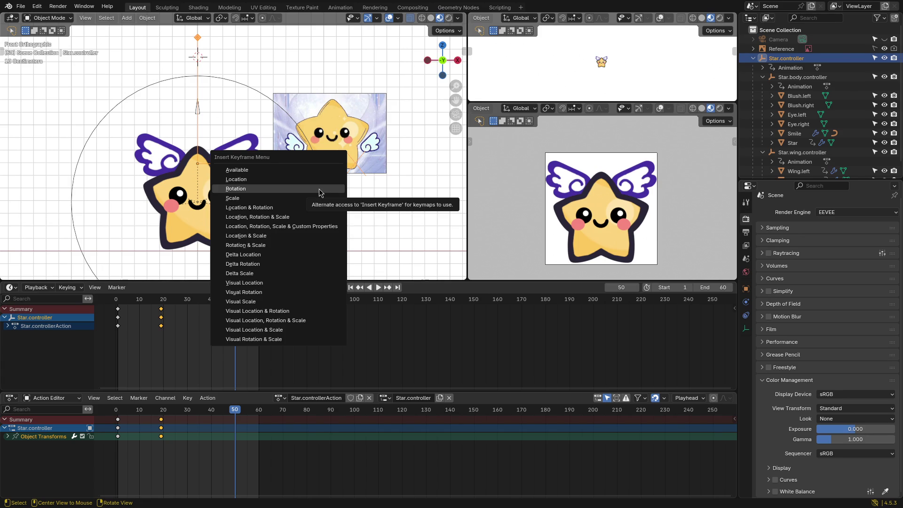
click(319, 188)
Step: Try several X and Y rotations of the star, cancelling each so it stays upright
key(r)
key(x)
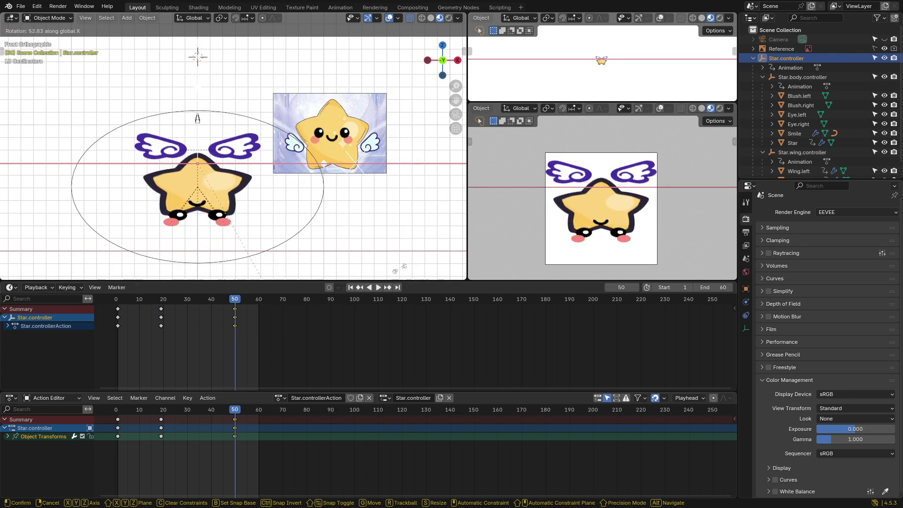
key(Escape)
key(r)
key(y)
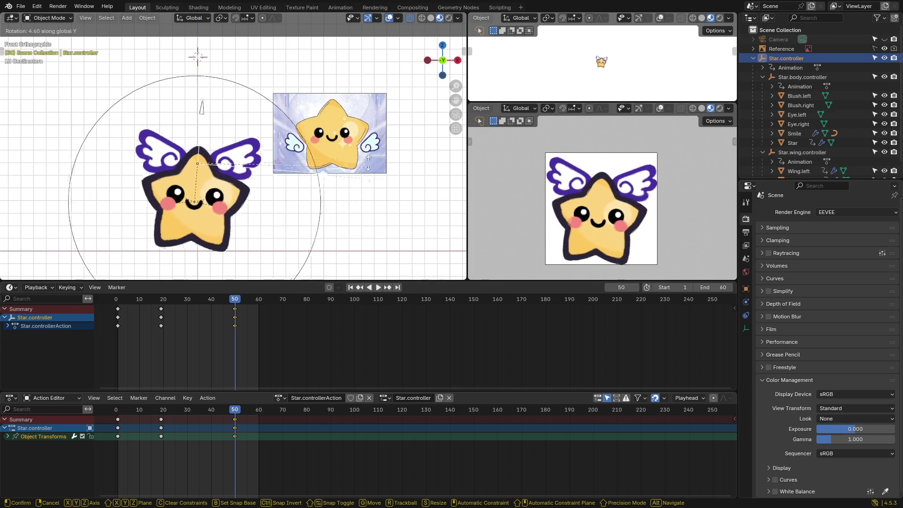
key(Escape)
key(r)
key(x)
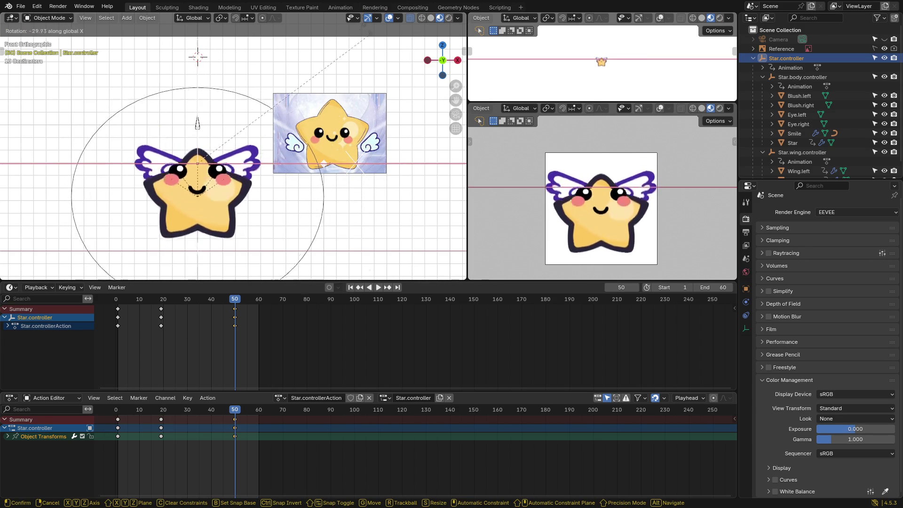
key(Escape)
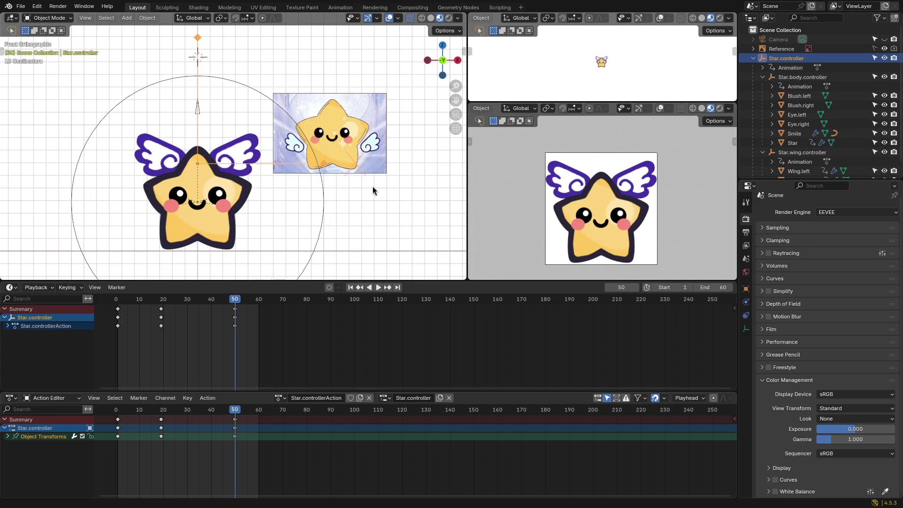
key(r)
key(x)
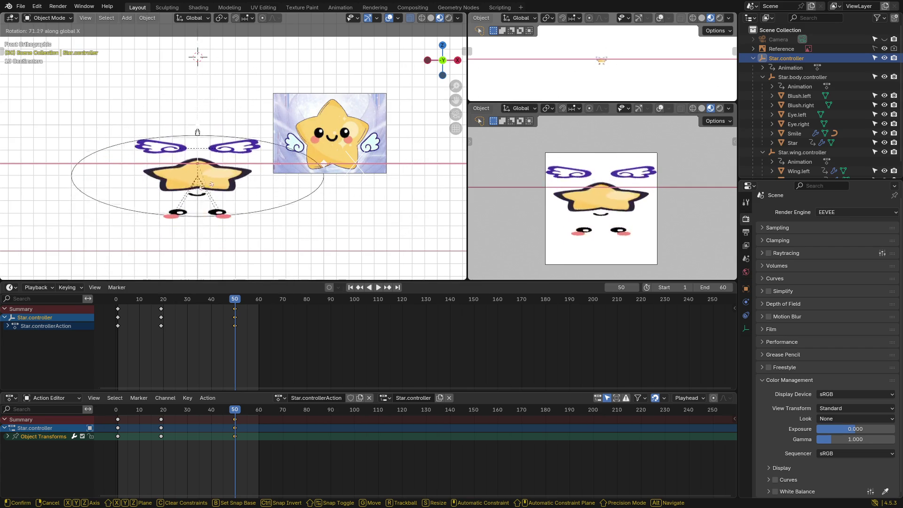
key(Escape)
key(r)
key(x)
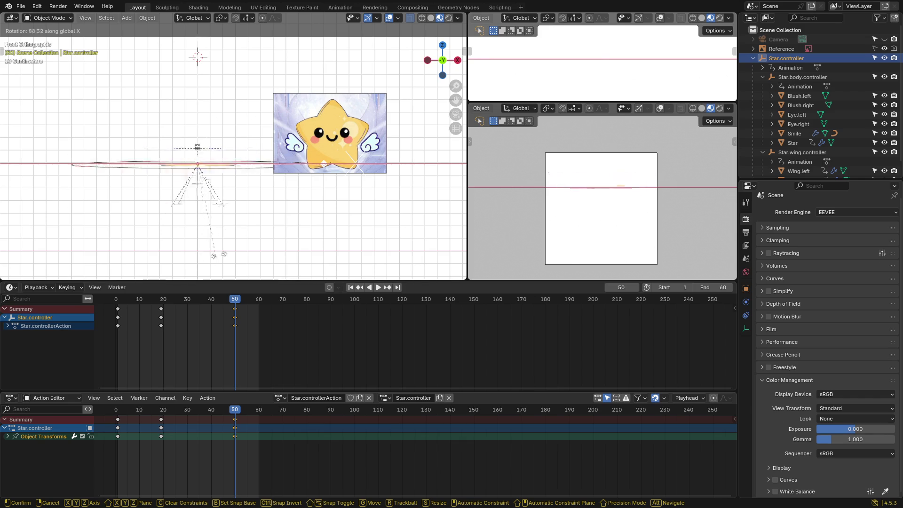
key(Escape)
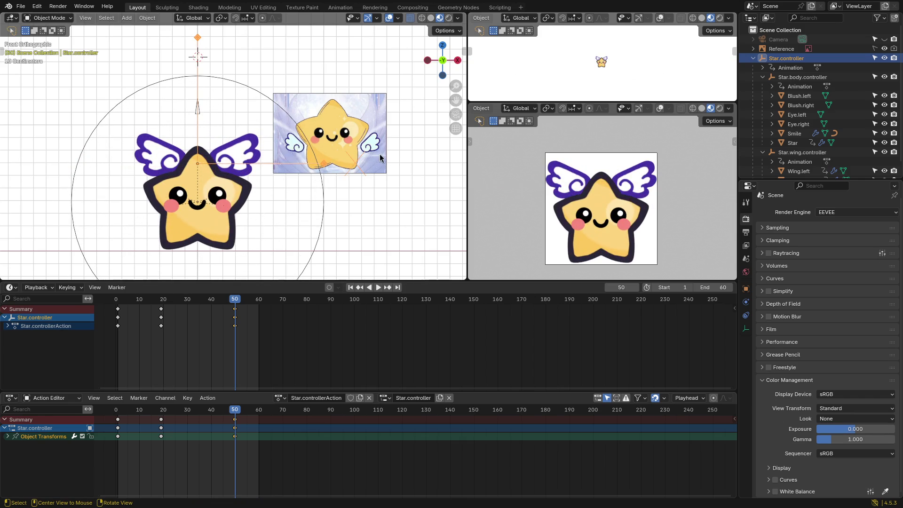
key(r)
key(x)
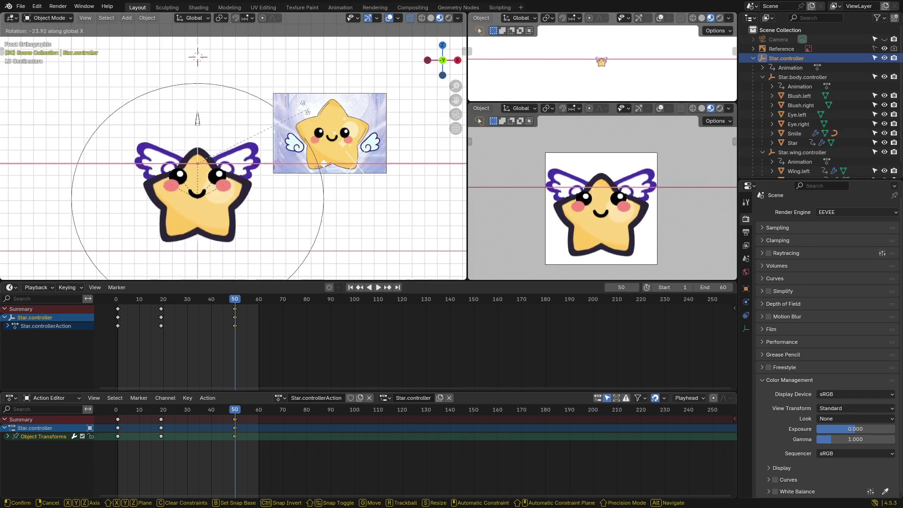
key(Escape)
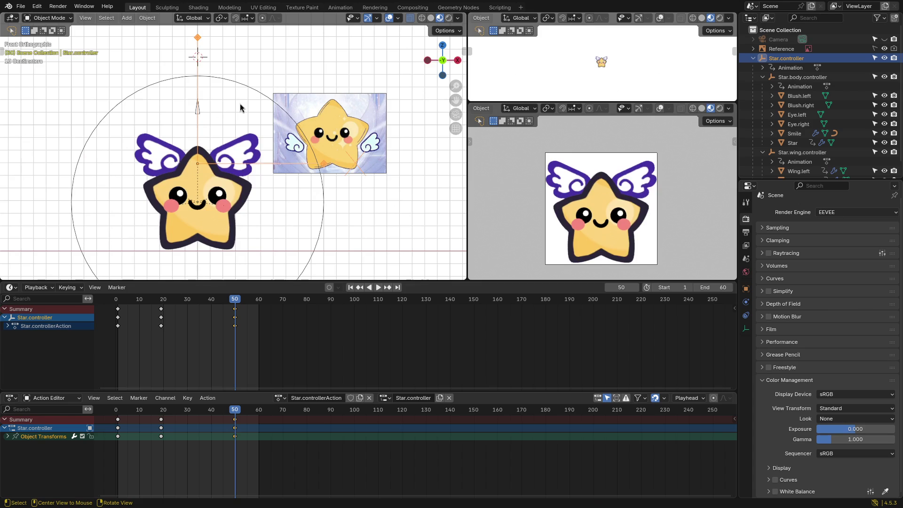
Step: Move both eyes along Y against the star body
middle_drag(282, 174, 179, 201)
click(178, 197)
scroll(236, 179, up, 5)
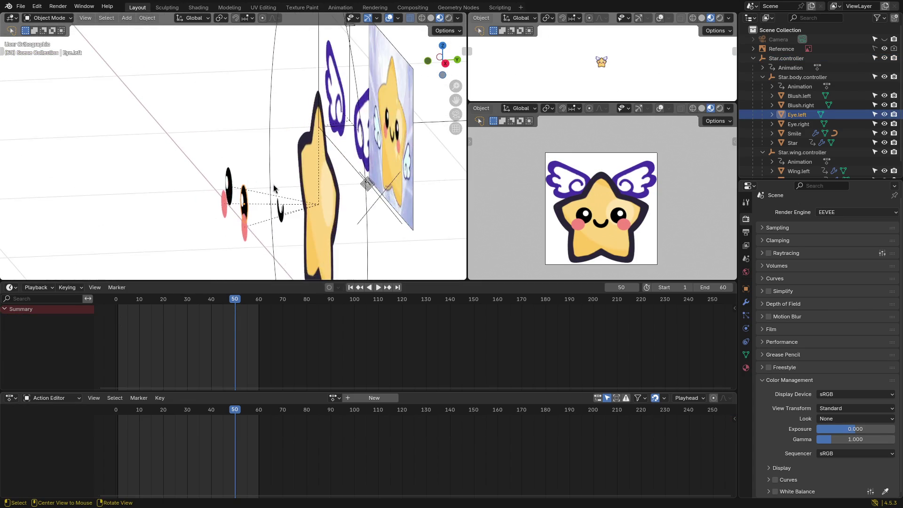
mouse_move(305, 162)
middle_down()
mouse_move(298, 153)
mouse_move(291, 173)
mouse_move(304, 175)
mouse_move(243, 173)
mouse_move(233, 147)
mouse_move(255, 171)
middle_up()
shift+click(220, 136)
key(g)
key(y)
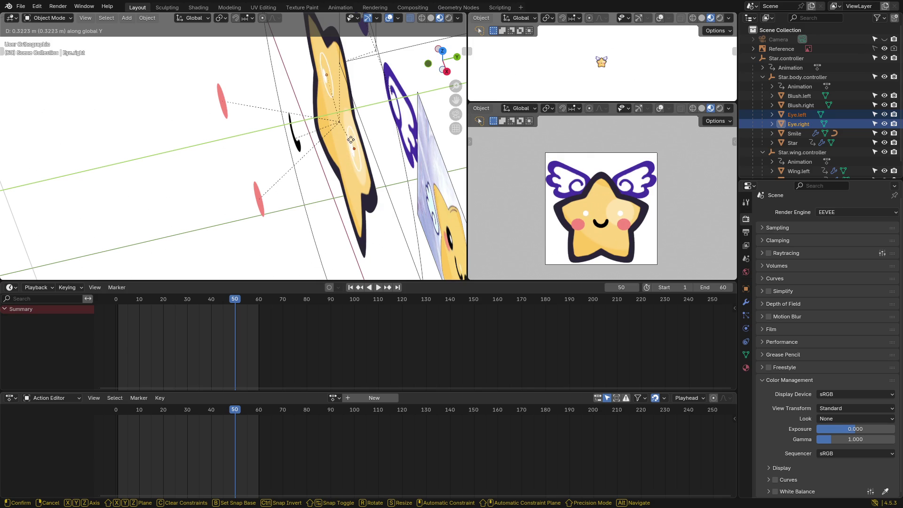
click(350, 141)
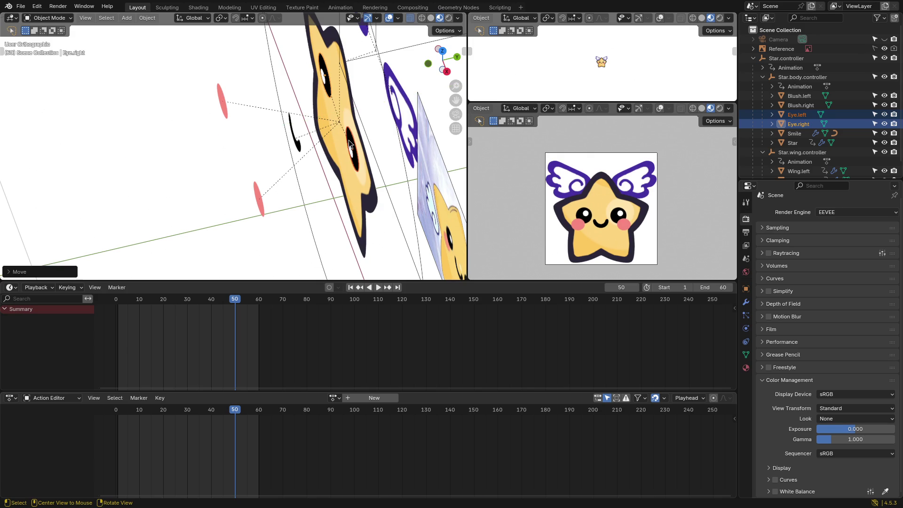
Step: Move both blushes along Y against the star body
click(262, 209)
shift+click(230, 112)
middle_drag(230, 113, 274, 174)
key(g)
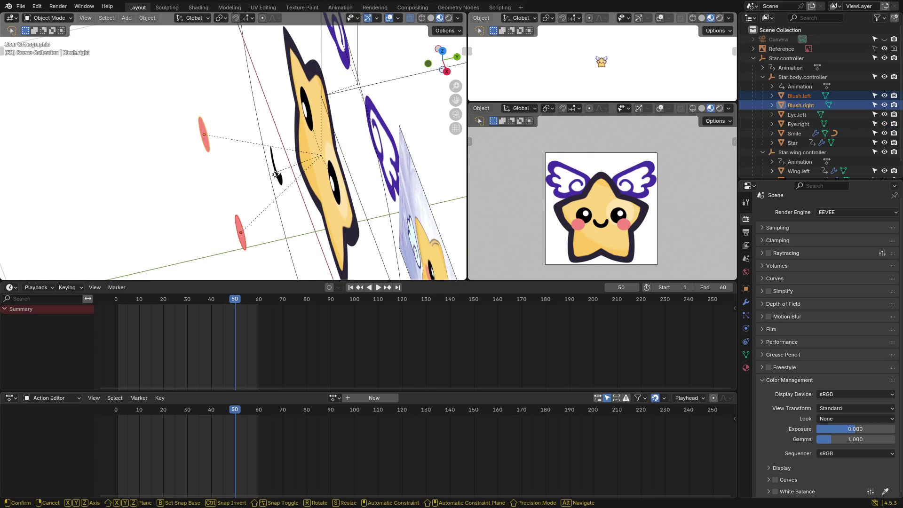
key(y)
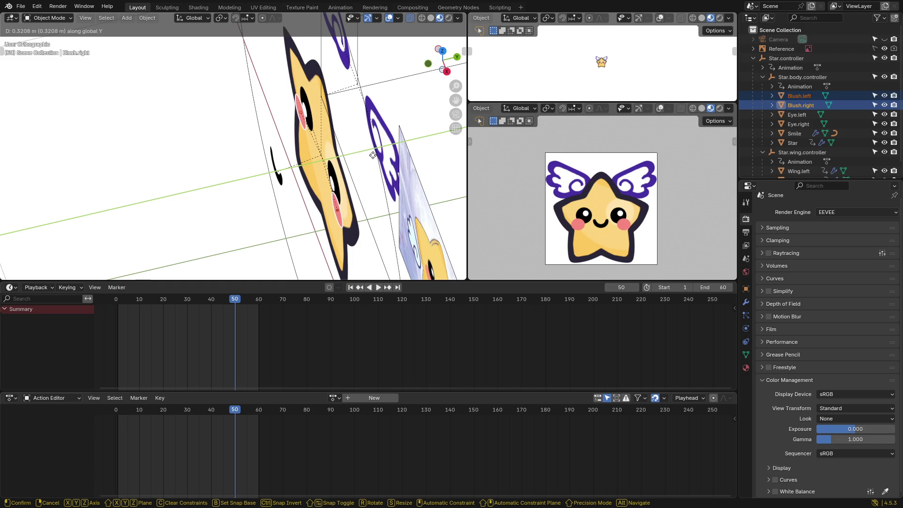
click(330, 171)
Step: Move the smile along Y against the star body
click(275, 177)
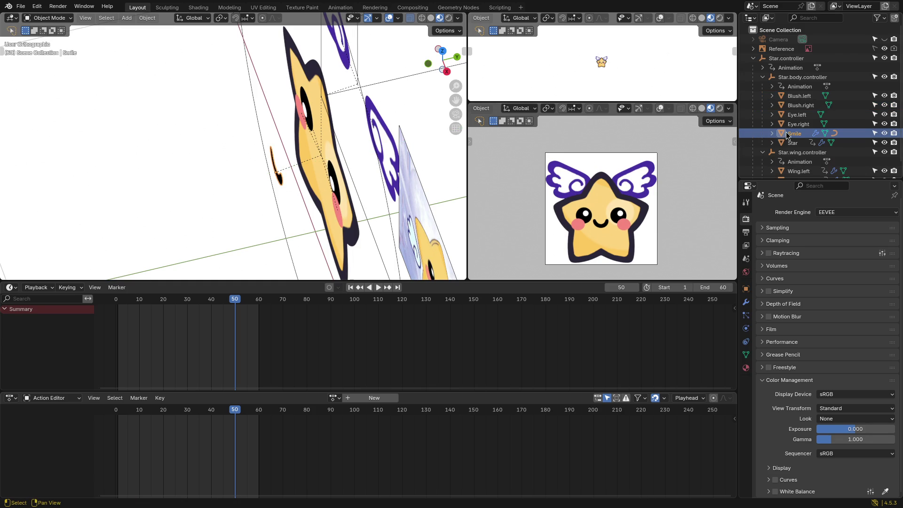
key(g)
key(y)
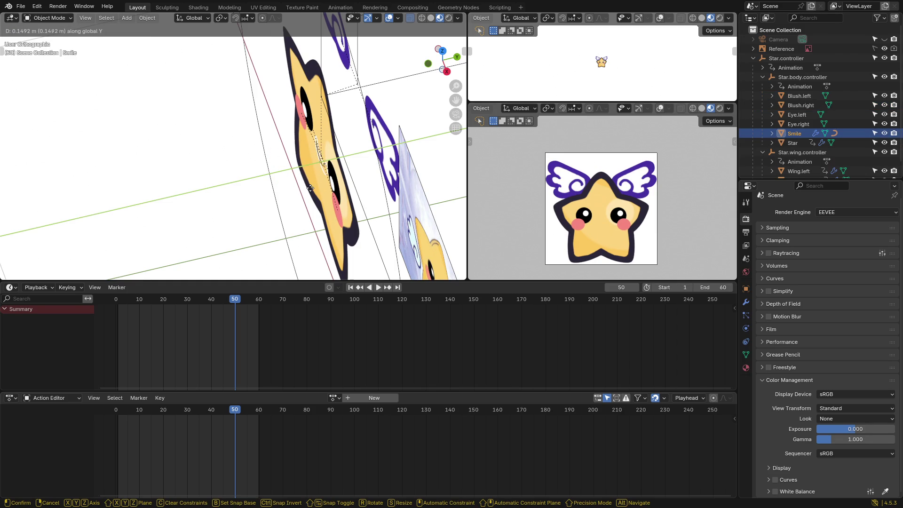
click(309, 188)
Step: Move Wing.left and Wing.right together along Y
mouse_move(310, 187)
middle_down()
mouse_move(405, 191)
mouse_move(326, 162)
middle_up()
click(335, 155)
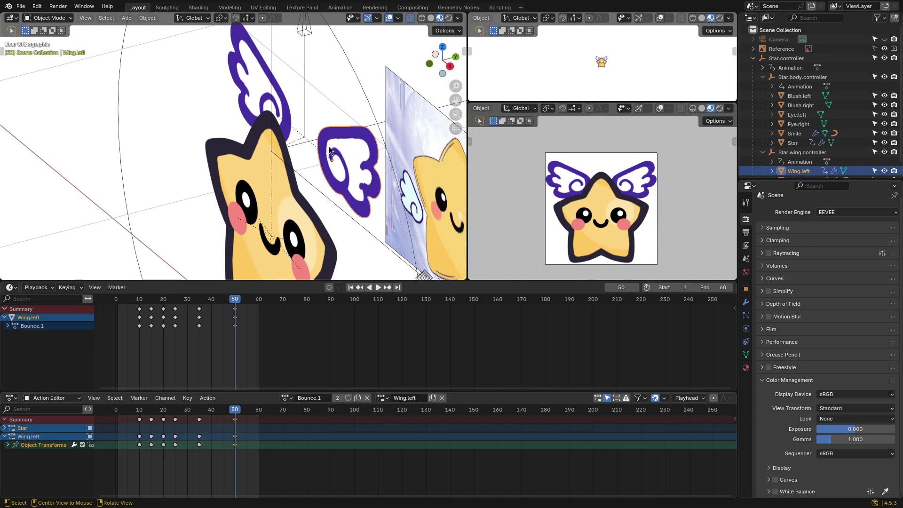
scroll(800, 144, down, 1)
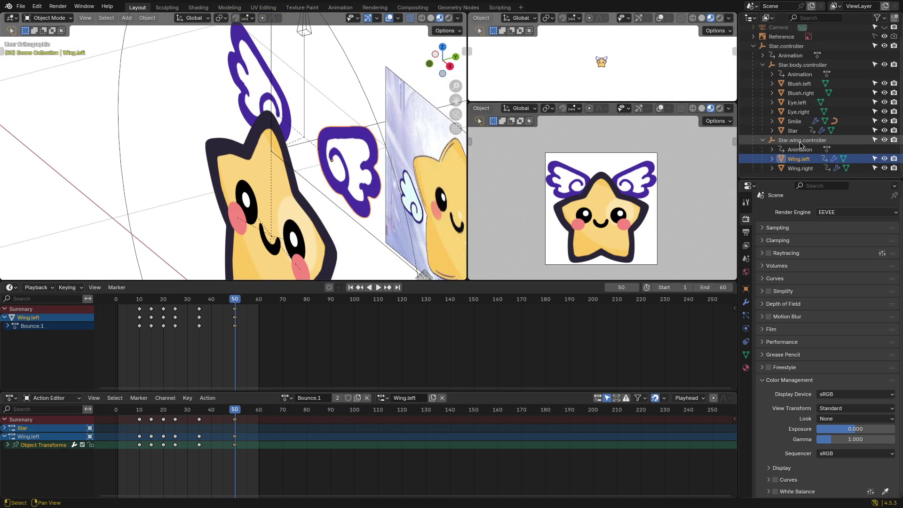
click(800, 168)
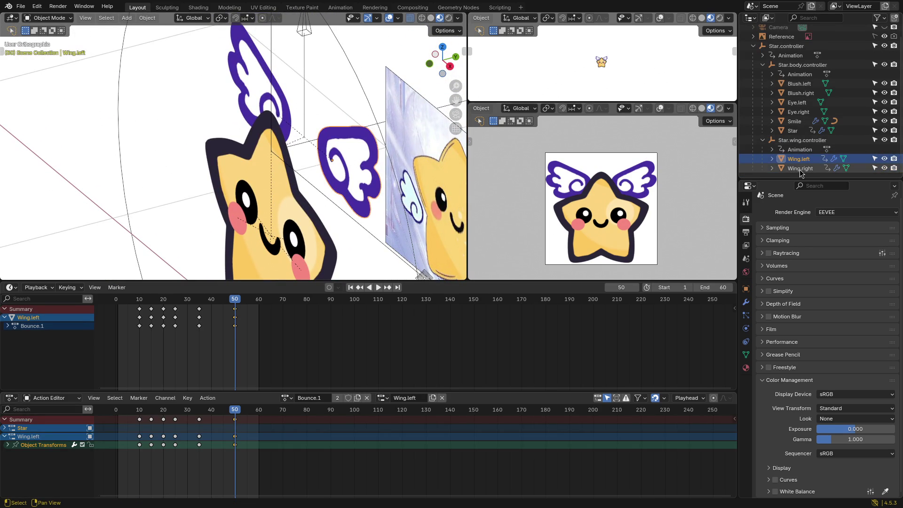
shift+click(341, 149)
middle_drag(342, 149, 379, 128)
key(g)
key(y)
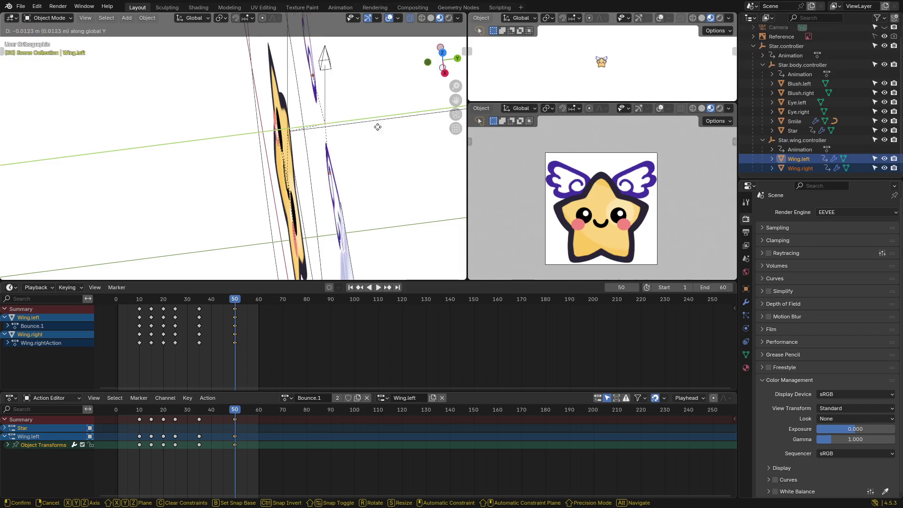
click(353, 134)
Step: Shift the wings with Star.wing.controller further along Y, then clear the selection
ctrl+click(802, 139)
key(g)
key(y)
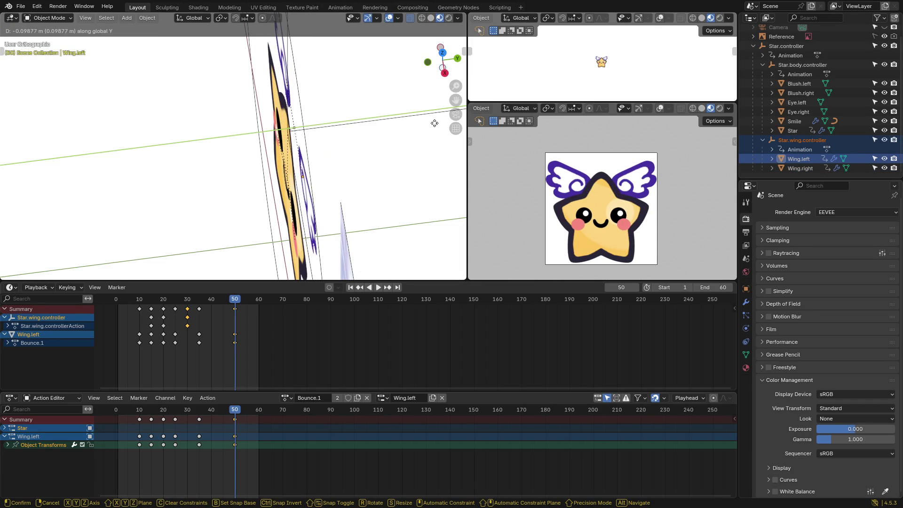
click(434, 123)
mouse_move(435, 123)
middle_down()
mouse_move(304, 198)
mouse_move(362, 150)
mouse_move(334, 207)
middle_up()
key(g)
key(y)
right_click(340, 177)
click(335, 207)
Step: Check the wing pose at frames 16 and 49 from the front orthographic view
mouse_move(235, 300)
mouse_down()
mouse_move(125, 299)
mouse_move(233, 299)
mouse_up()
mouse_move(236, 263)
middle_down()
mouse_move(231, 244)
mouse_move(301, 166)
middle_up()
key(grave)
click(254, 135)
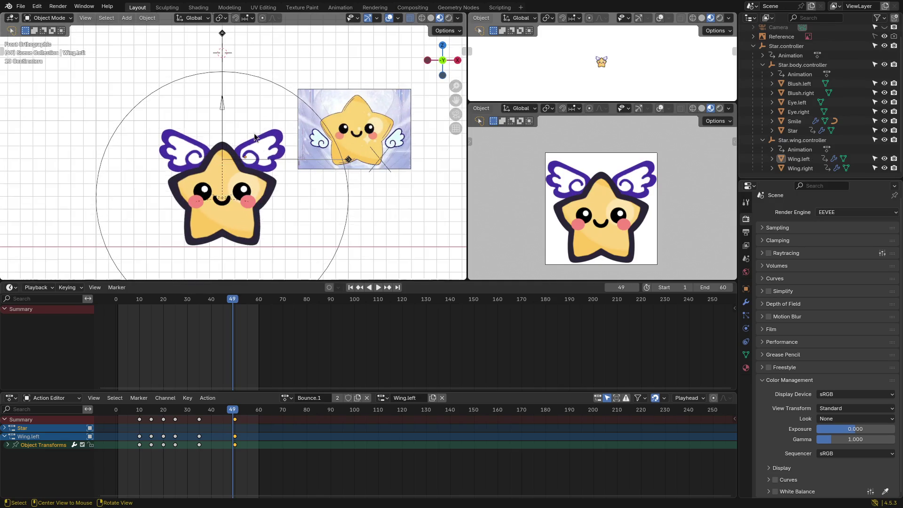
Step: Turn Star.controller 90° on X, key its rotation at frame 60, and rewind
click(771, 66)
click(773, 47)
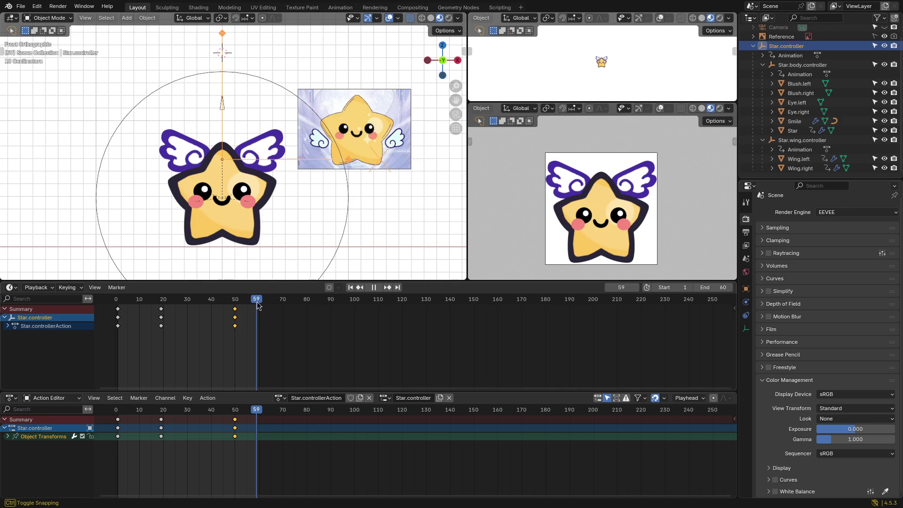
key(r)
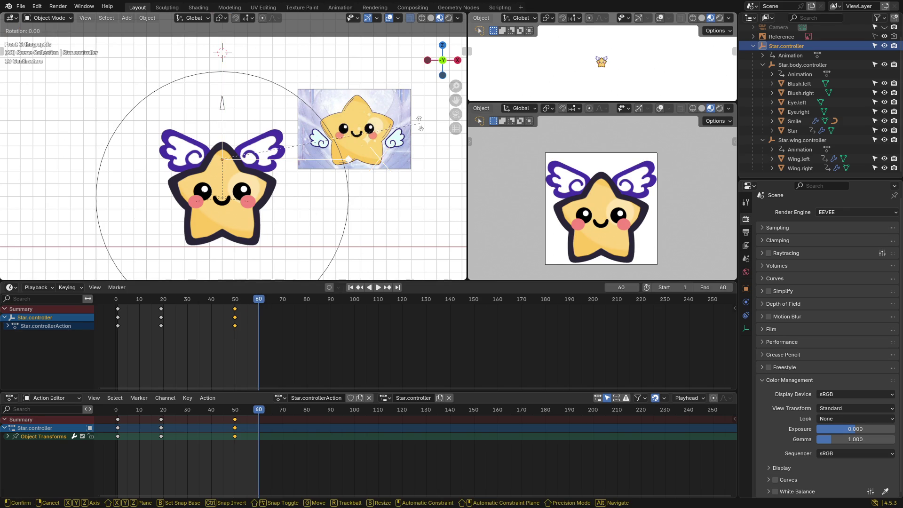
key(x)
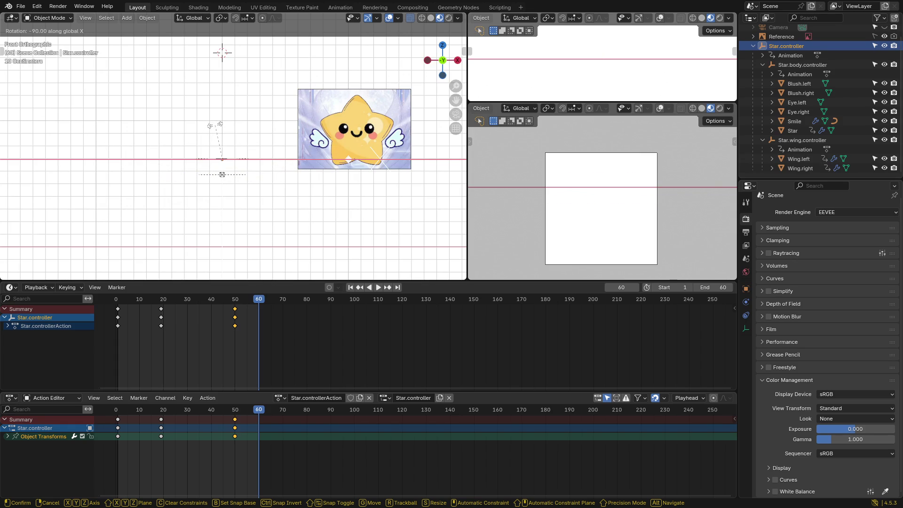
click(216, 129)
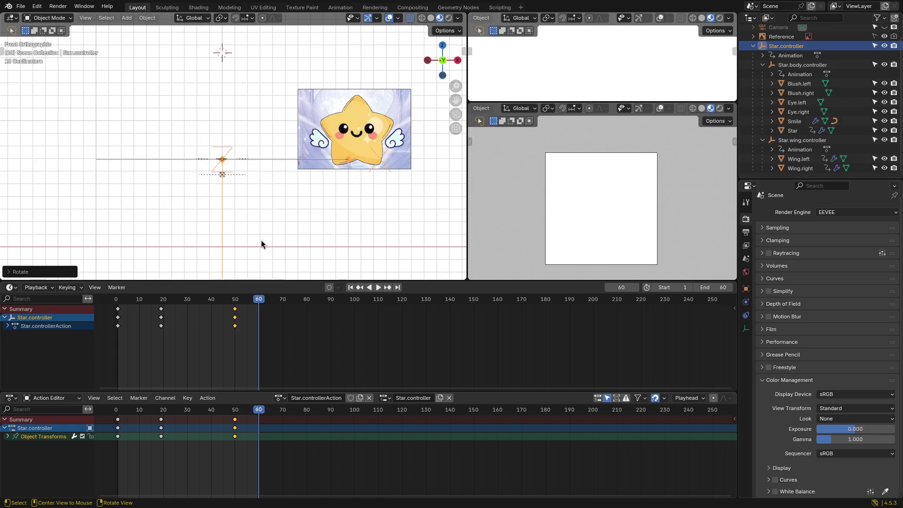
key(k)
click(253, 198)
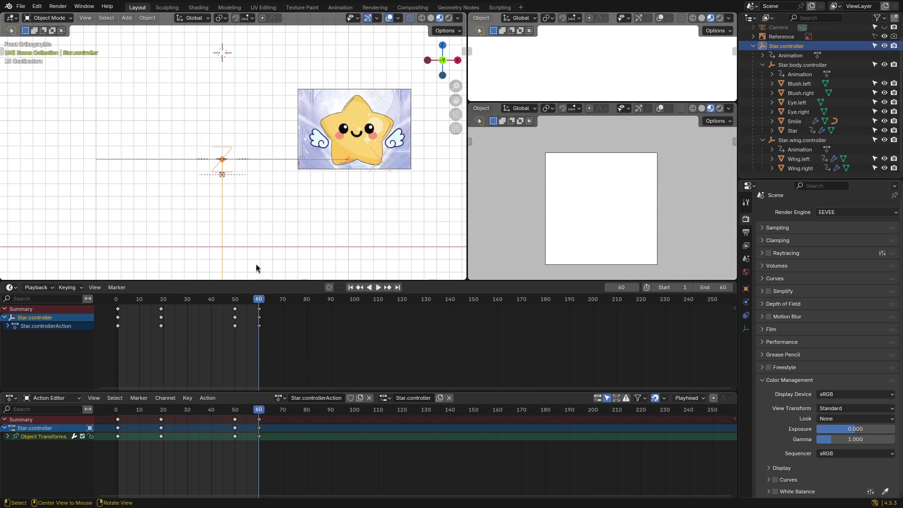
drag(257, 302, 118, 303)
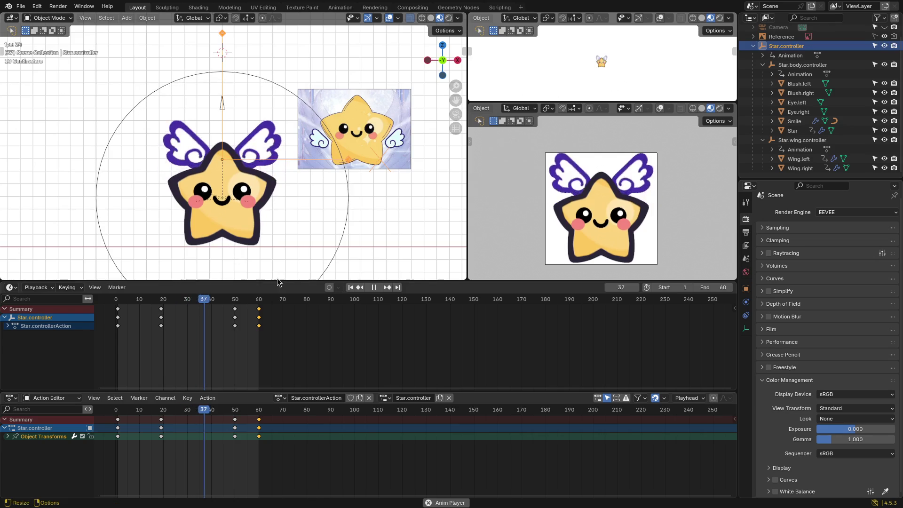
Step: Shift the last two Star.controller keyframes four frames earlier
key(space)
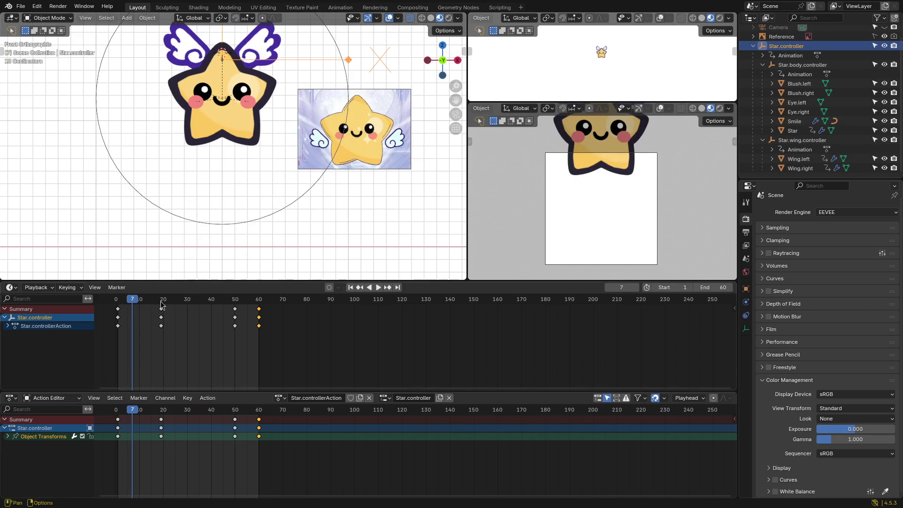
drag(132, 299, 203, 311)
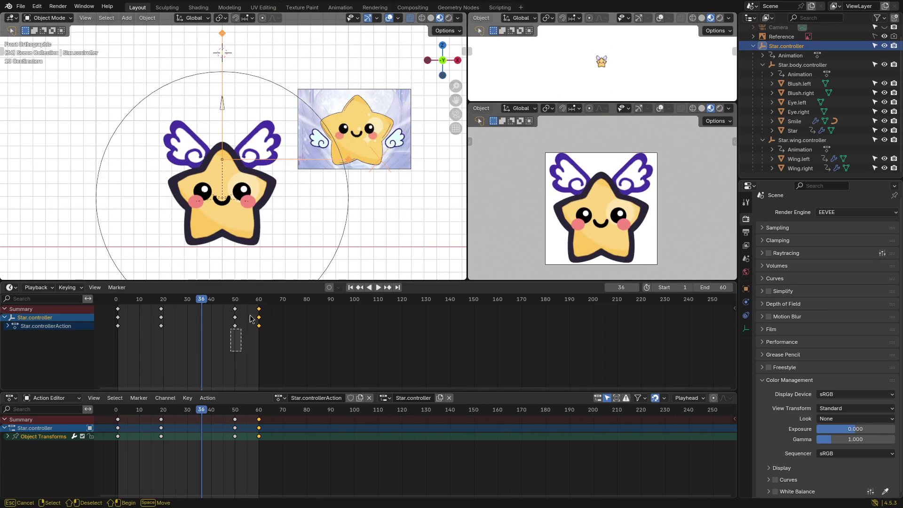
drag(258, 313, 246, 314)
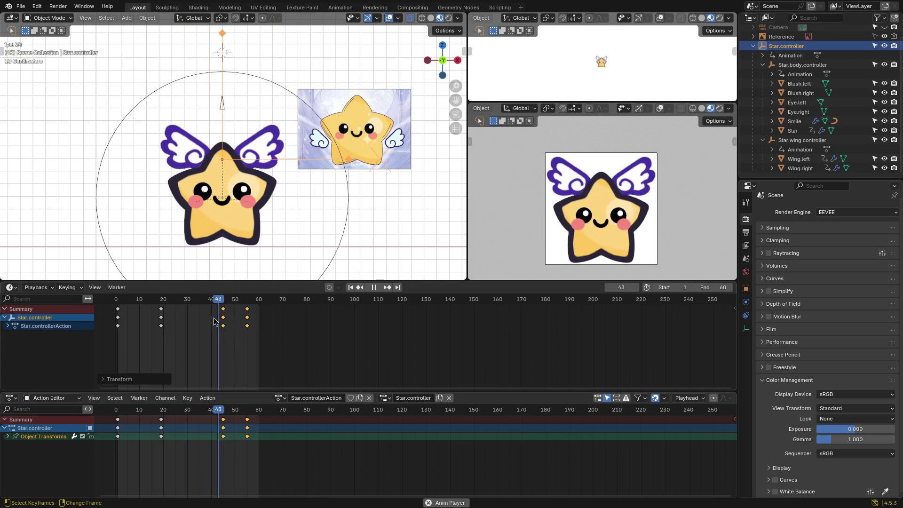
key(space)
Step: At frame 55, spin Star.controller 180° on X and key its rotation
drag(230, 303, 248, 305)
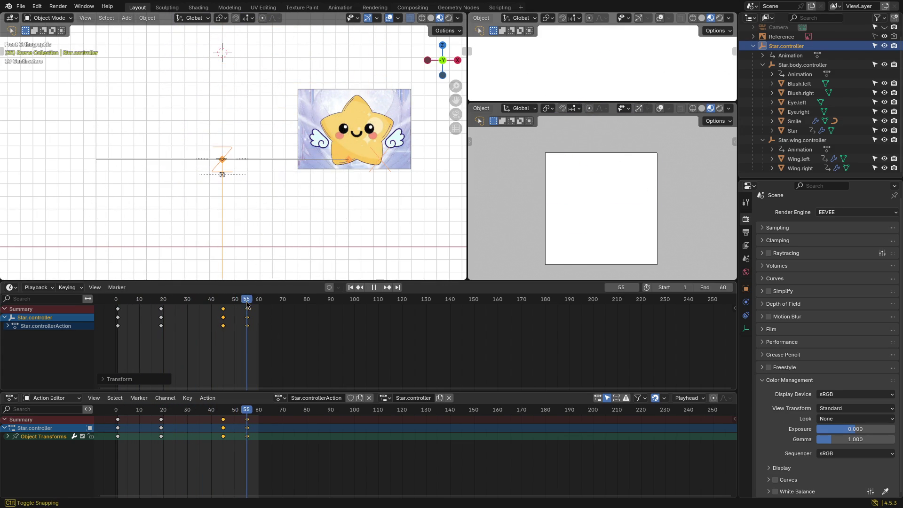
click(255, 349)
key(r)
key(x)
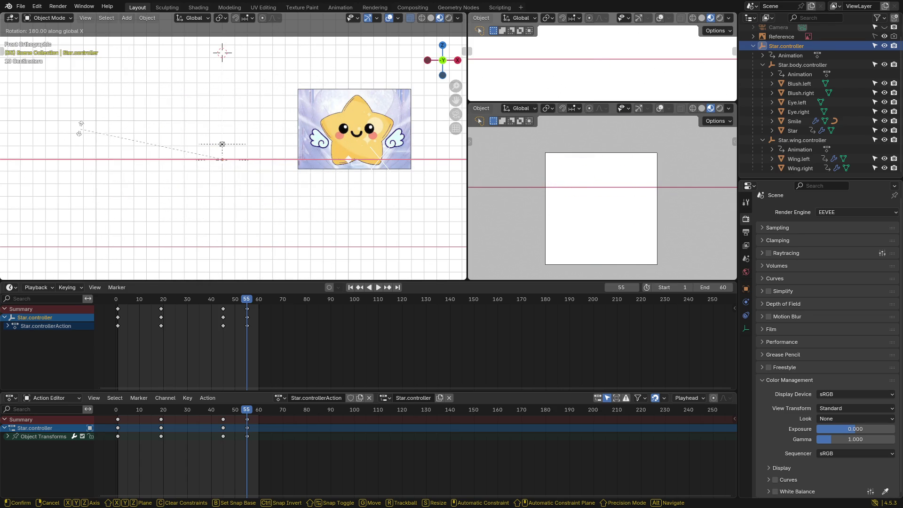
click(80, 125)
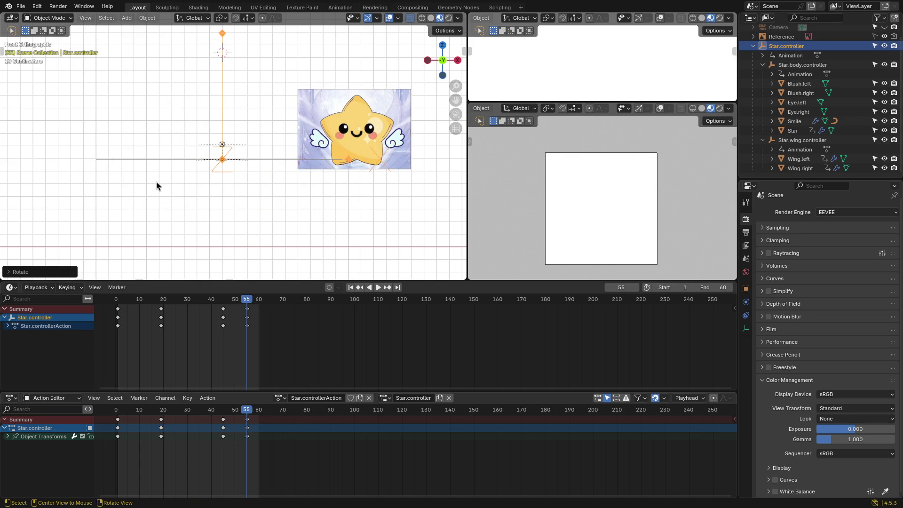
key(k)
click(131, 182)
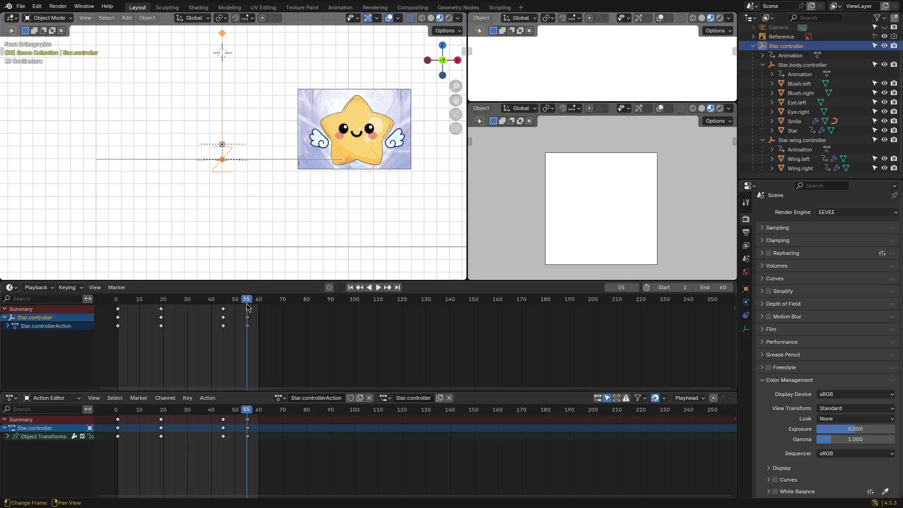
Step: Play back and step through frames 46 to 54 to inspect the flip
drag(248, 306, 120, 303)
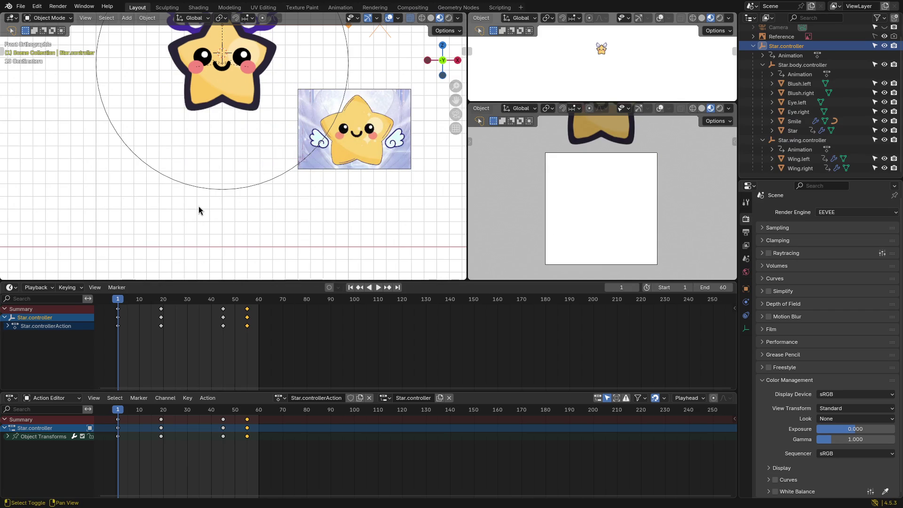
key(space)
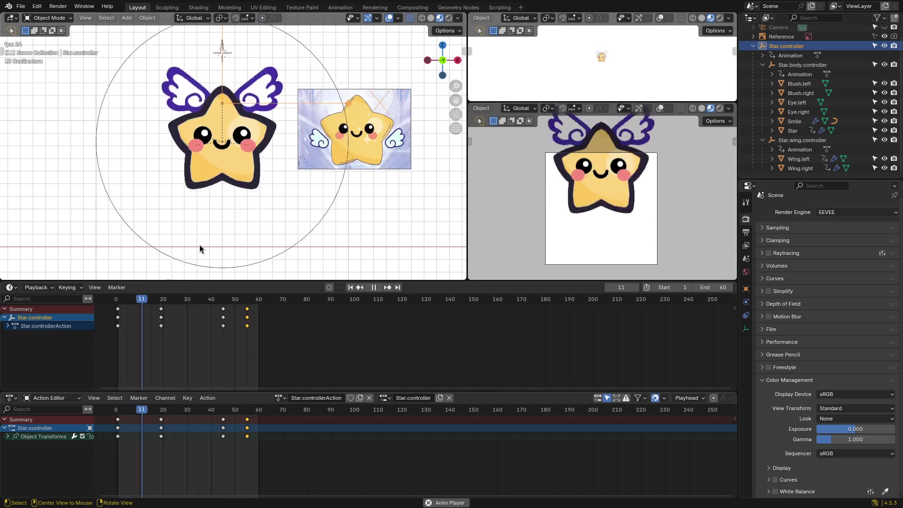
mouse_move(242, 300)
mouse_down()
mouse_move(215, 301)
mouse_move(246, 301)
mouse_up()
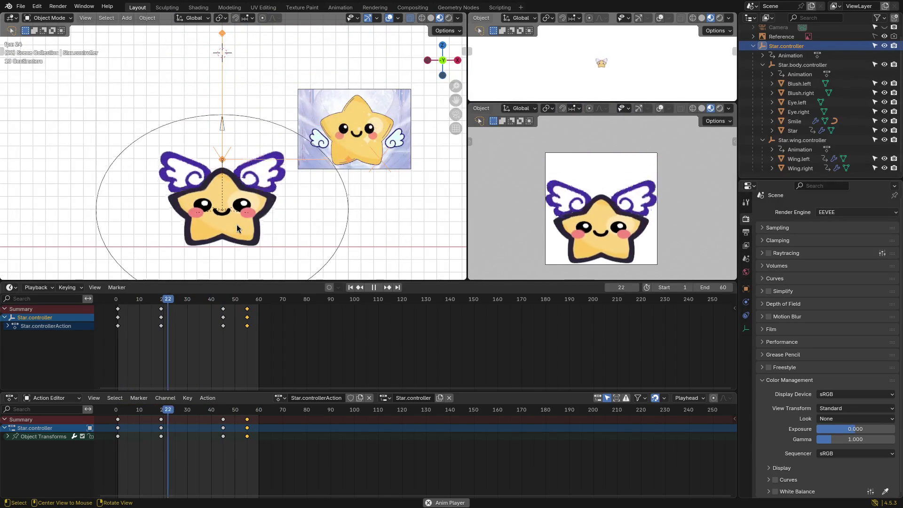
key(space)
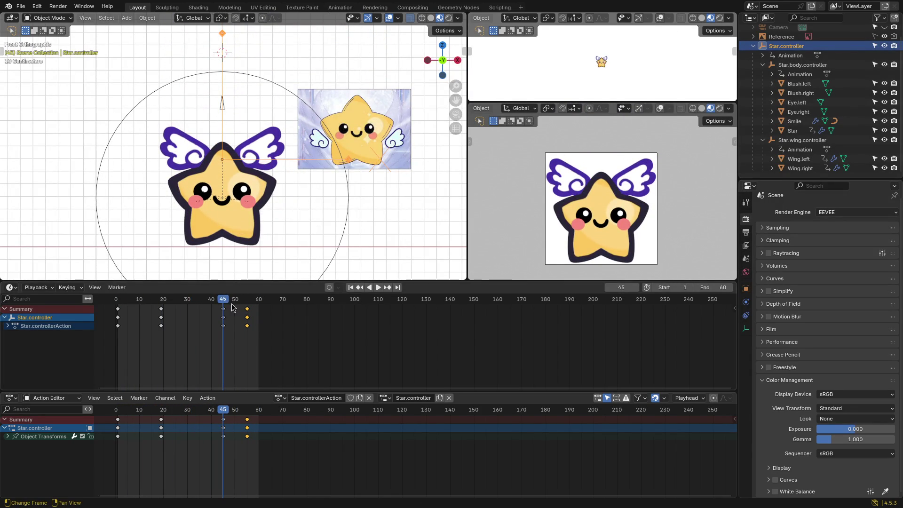
mouse_move(226, 301)
mouse_down()
mouse_move(247, 301)
mouse_move(208, 302)
mouse_move(244, 305)
mouse_move(223, 306)
mouse_up()
middle_drag(378, 225, 410, 216)
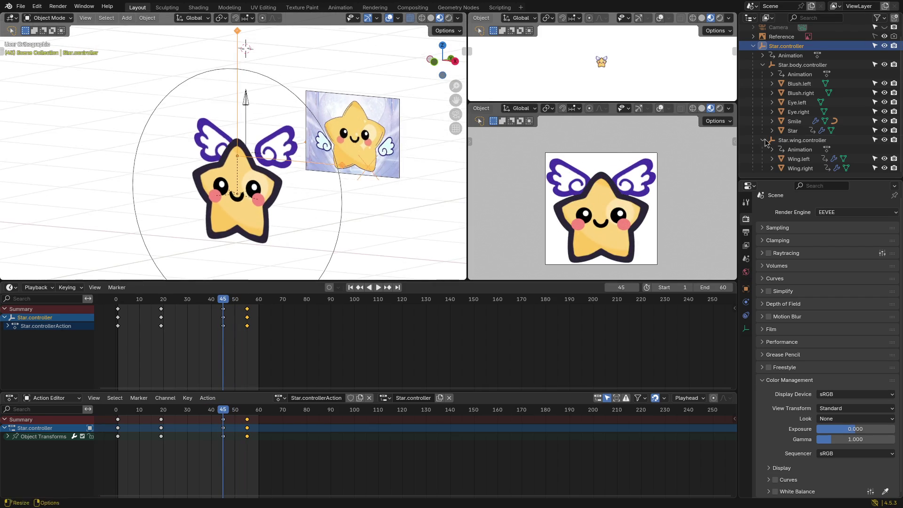
Step: Select Star.wing.controller and play back to review the flip around frames 42-56
click(802, 140)
mouse_move(312, 174)
middle_down()
mouse_move(255, 235)
mouse_move(346, 147)
mouse_move(303, 153)
mouse_move(226, 282)
middle_up()
key(space)
mouse_move(230, 303)
mouse_down()
mouse_move(216, 306)
mouse_move(251, 306)
mouse_move(214, 309)
mouse_up()
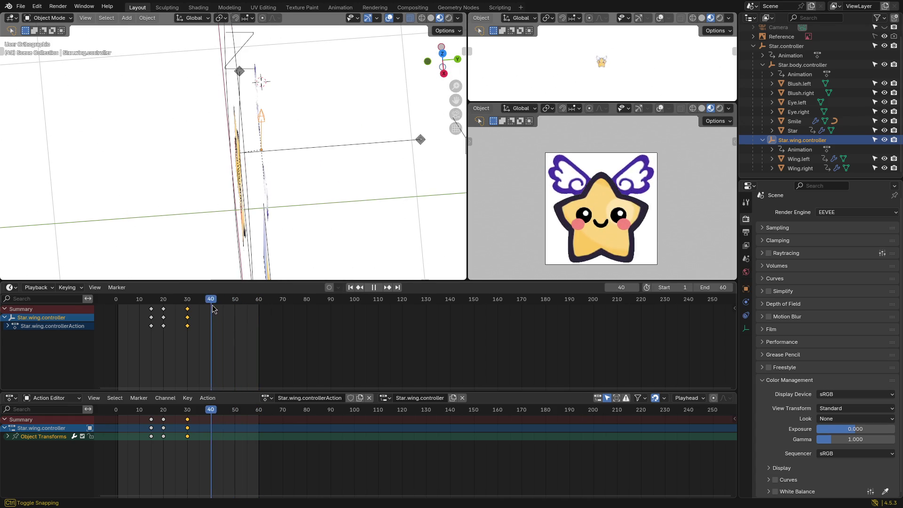
mouse_move(235, 212)
middle_down()
mouse_move(244, 174)
mouse_move(275, 143)
mouse_move(238, 151)
mouse_move(249, 245)
middle_up()
key(space)
mouse_move(244, 303)
mouse_down()
mouse_move(168, 305)
mouse_move(199, 303)
mouse_move(187, 306)
mouse_up()
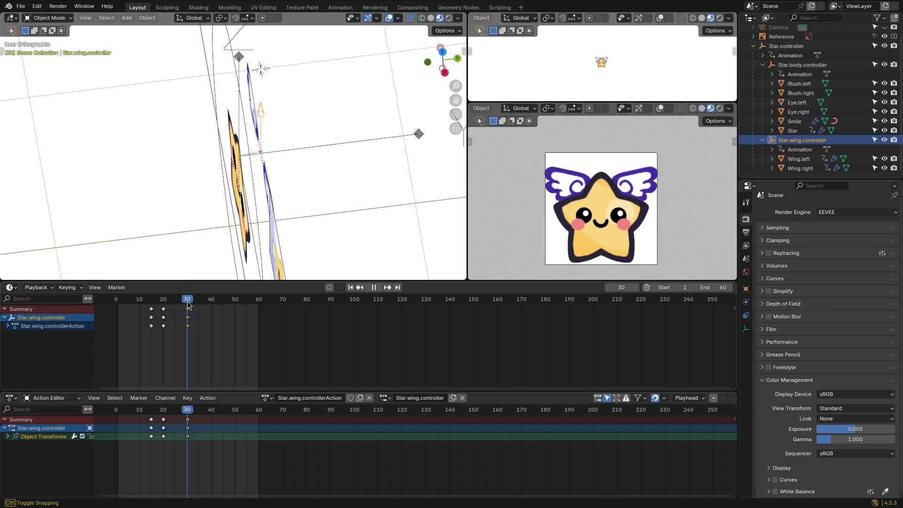
Step: Compare the left wing's keyframes, then set the wing controller to frame 15
click(800, 160)
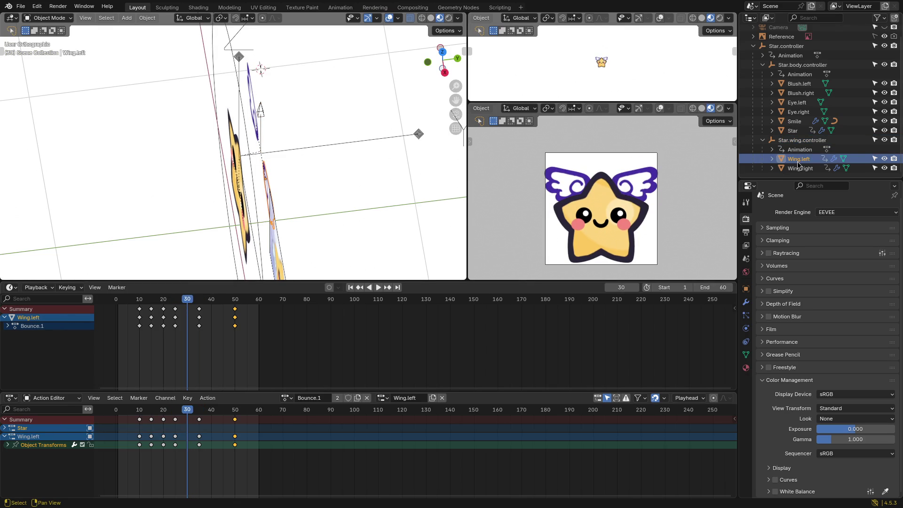
click(802, 140)
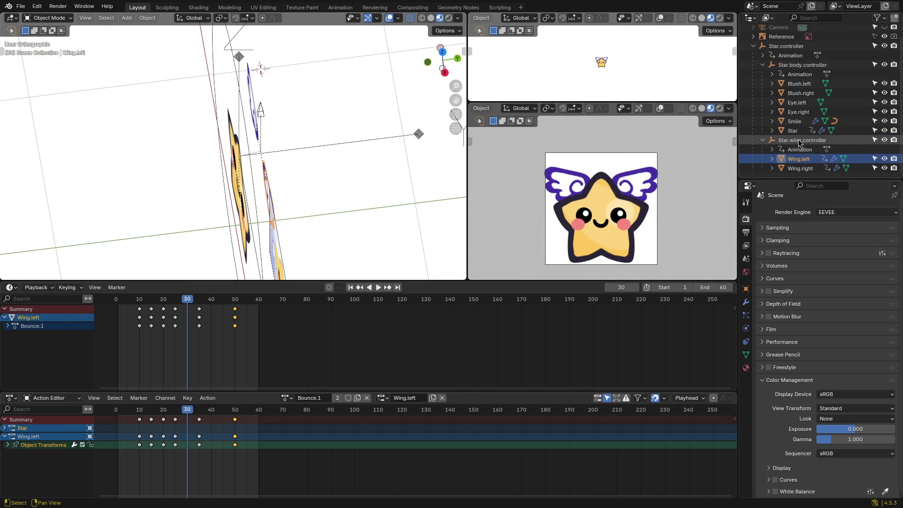
drag(198, 306, 160, 306)
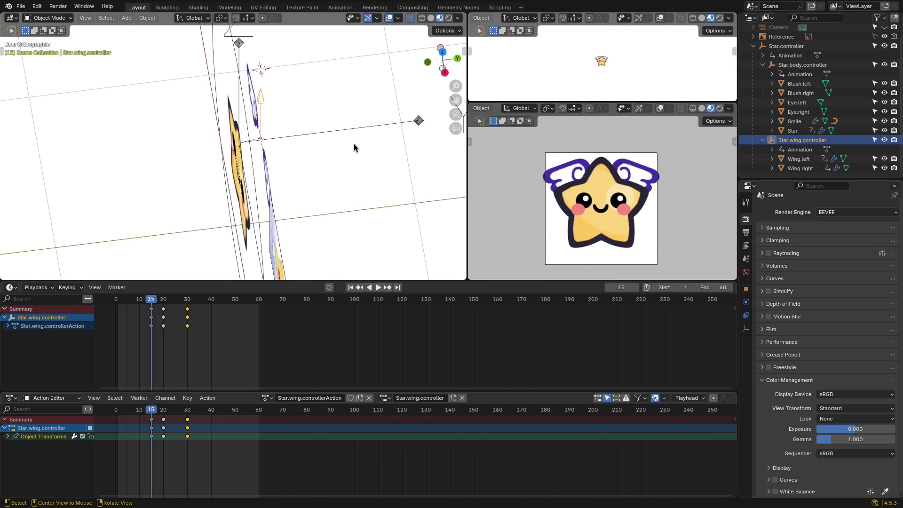
Step: Raise the wing controller along Y and key its location at frame 15
key(n)
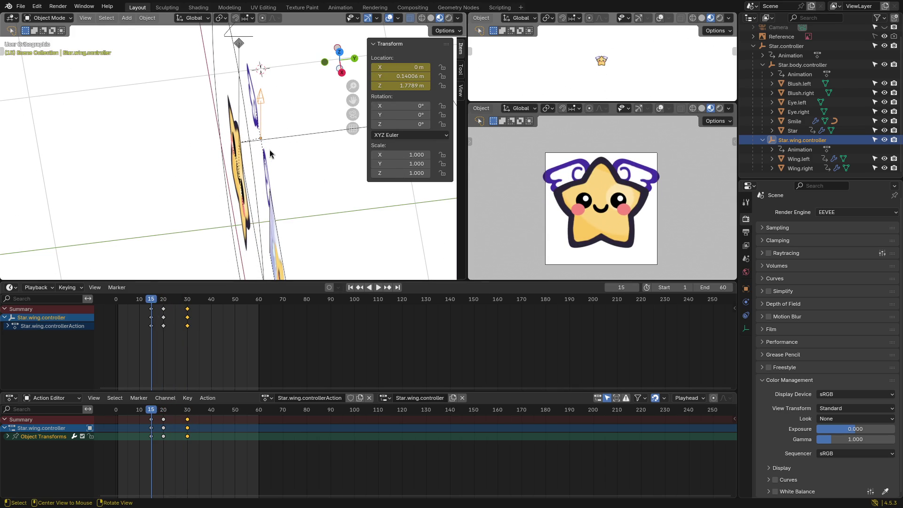
key(g)
key(y)
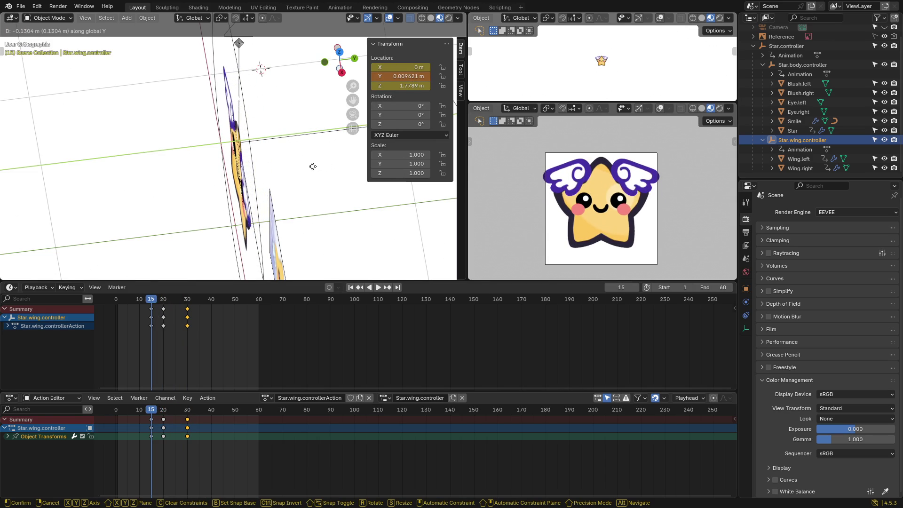
click(320, 163)
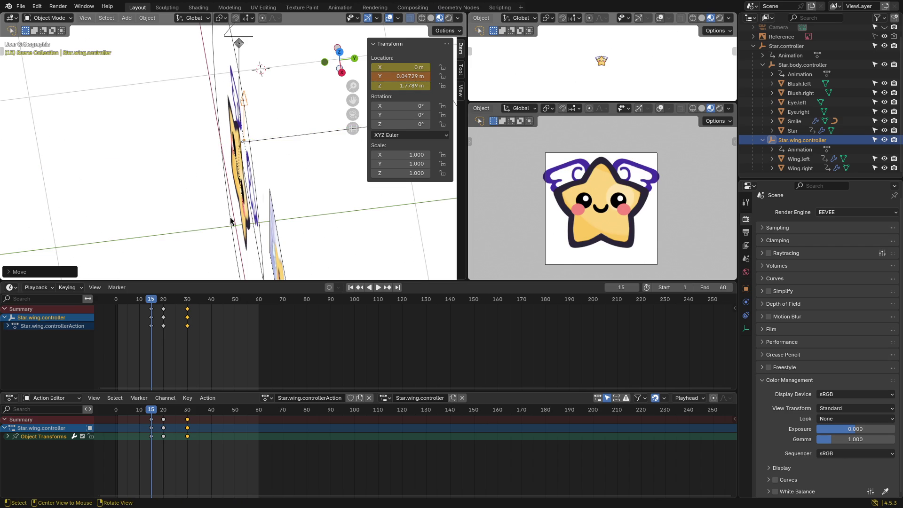
key(k)
click(273, 155)
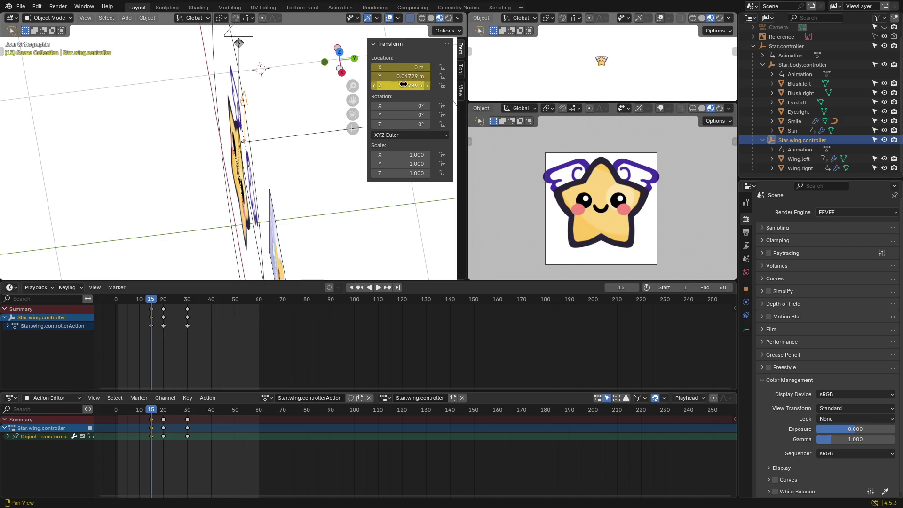
Step: Key the wing controller's location at frames 20 and 30 with Y at 0.04729 m
click(163, 299)
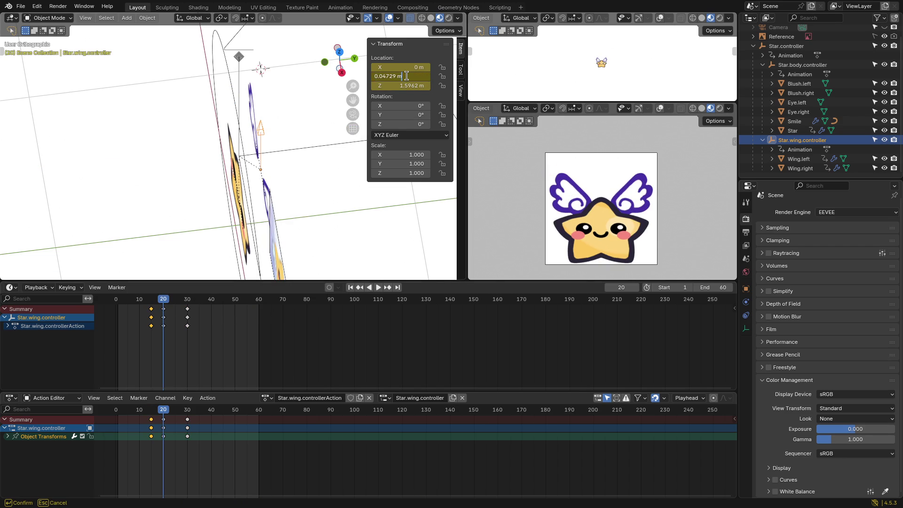
key(Return)
key(k)
click(208, 263)
drag(164, 301, 187, 301)
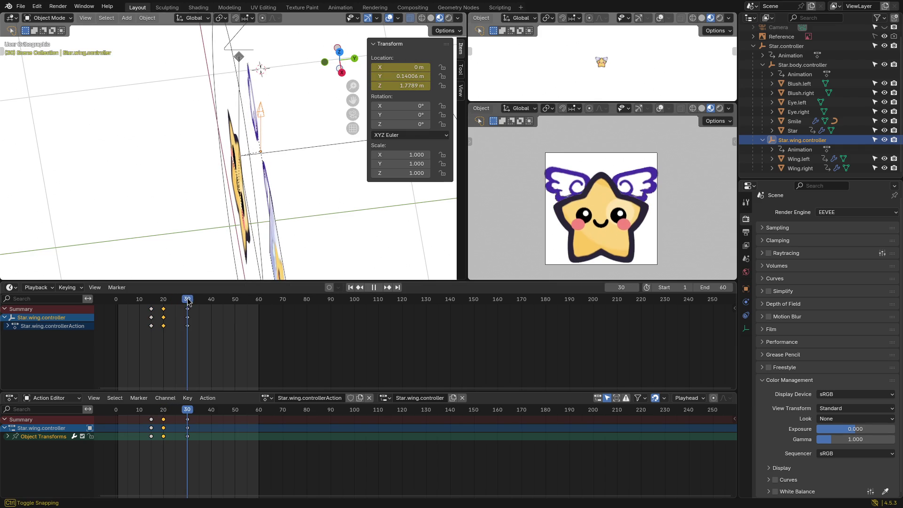
key(Return)
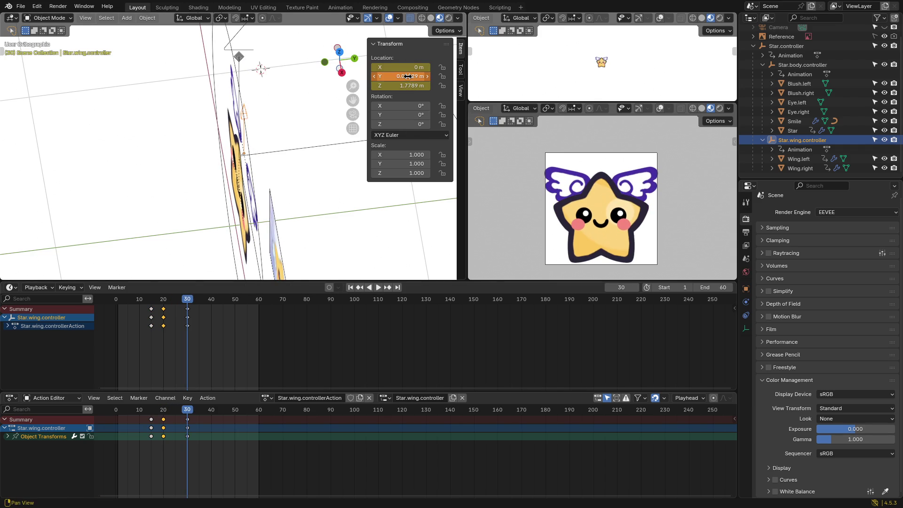
key(k)
click(282, 184)
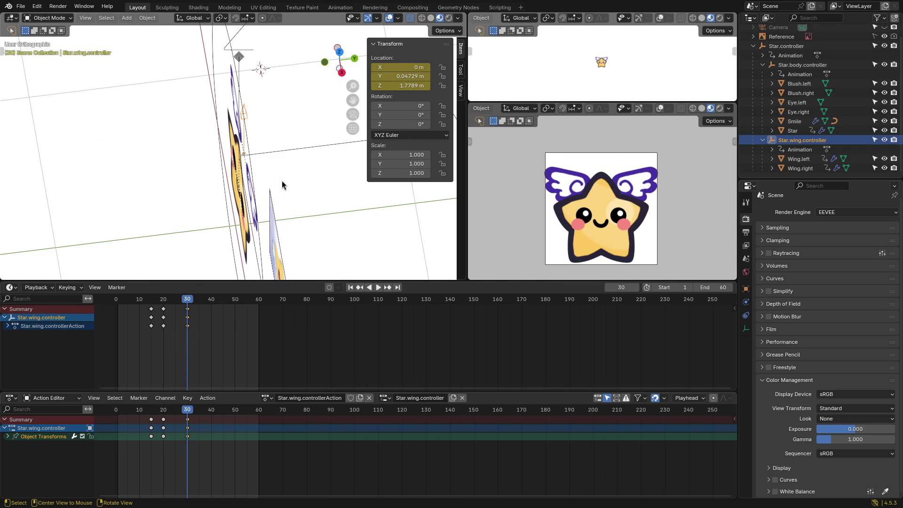
Step: Deselect, return to the start, and play the animation back
click(301, 185)
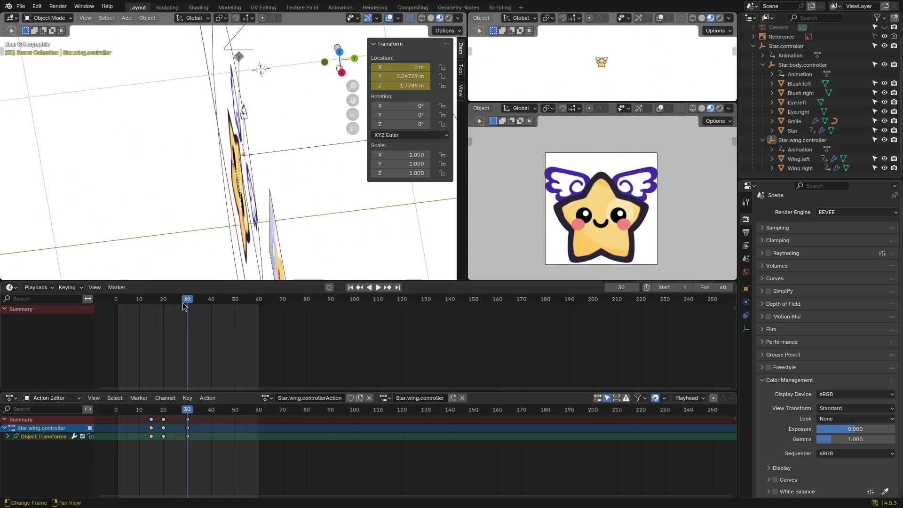
key(Escape)
middle_drag(263, 200, 290, 169)
scroll(288, 170, down, 5)
key(space)
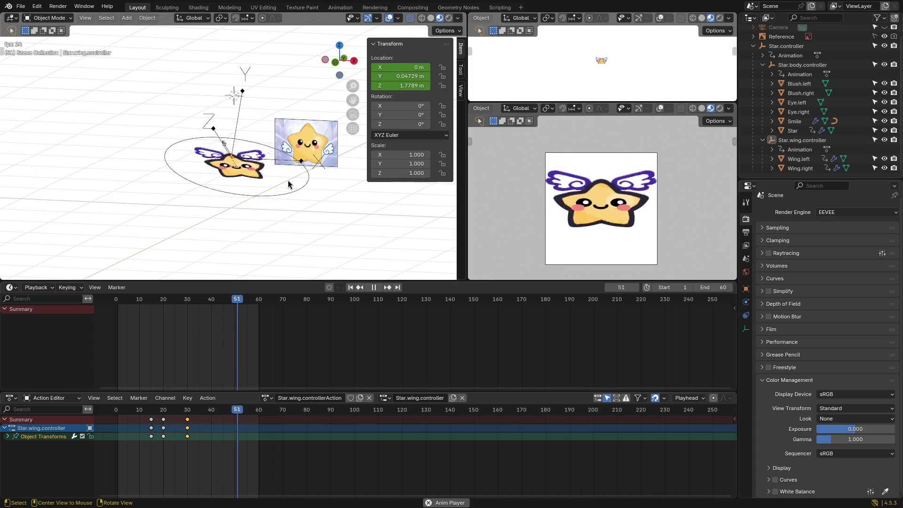
Step: Switch to the front orthographic view and select Star.controller
mouse_move(287, 181)
middle_down()
mouse_move(288, 203)
mouse_move(313, 213)
mouse_move(332, 200)
middle_up()
key(grave)
click(350, 161)
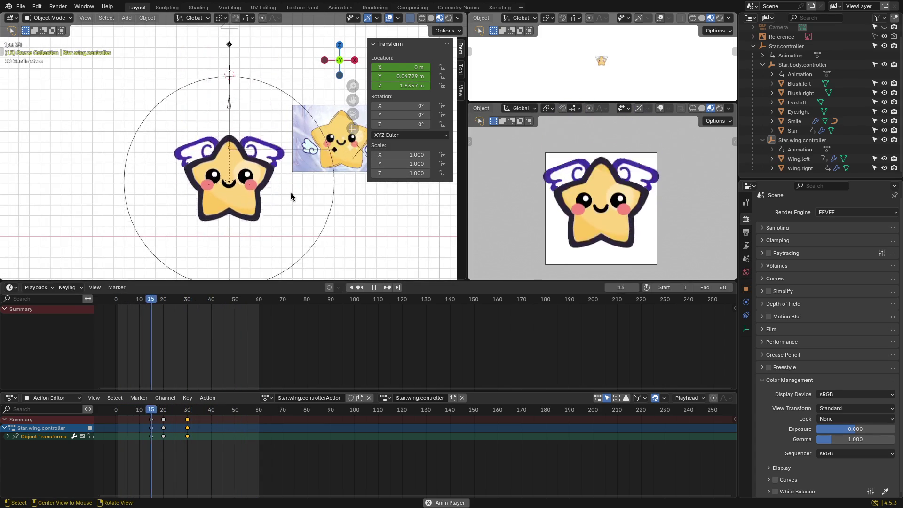
click(333, 201)
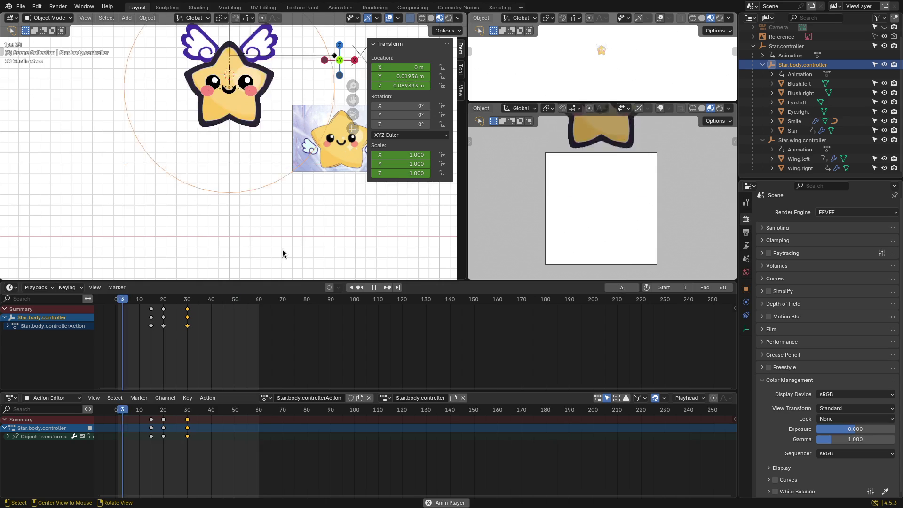
click(228, 60)
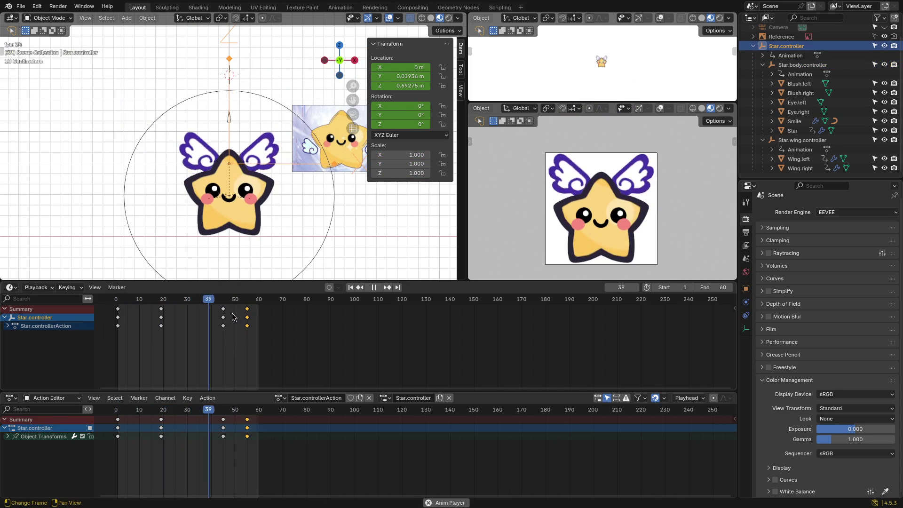
Step: Slide the flip keyframes five frames earlier, to frames 40 and 50
key(space)
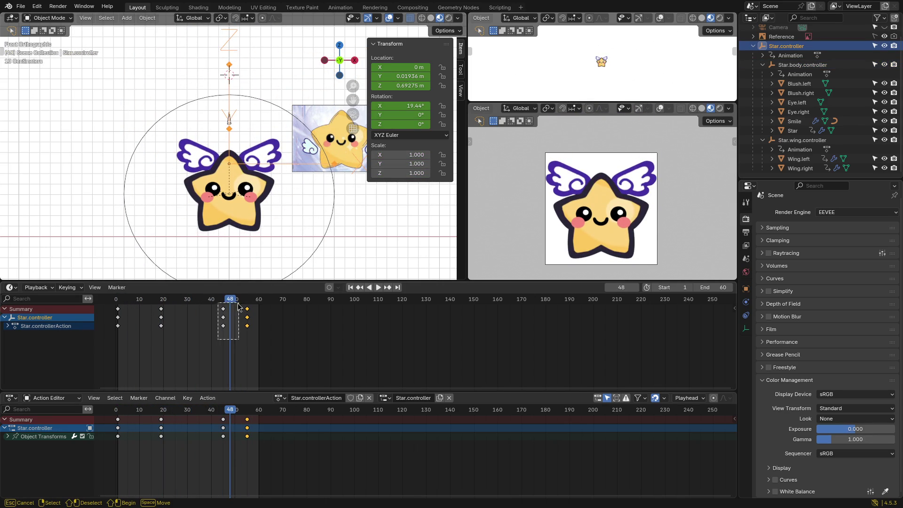
mouse_move(226, 311)
mouse_down()
mouse_move(210, 312)
mouse_move(234, 310)
mouse_up()
click(233, 311)
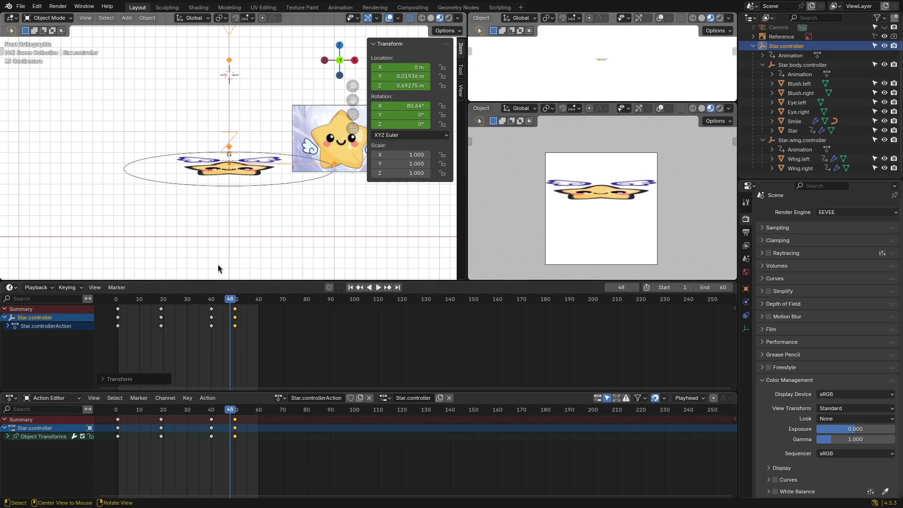
click(218, 268)
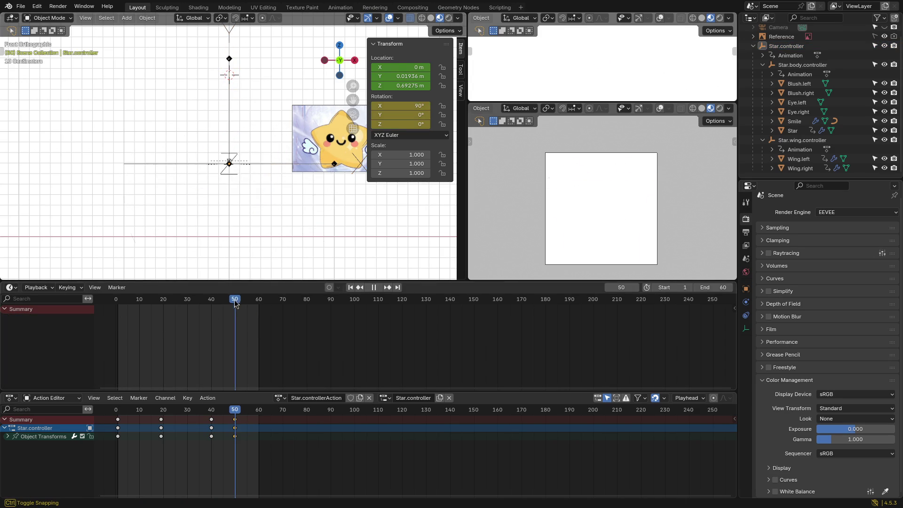
click(123, 301)
Step: Select Star.body.controller and play back to check the earlier flip
click(232, 187)
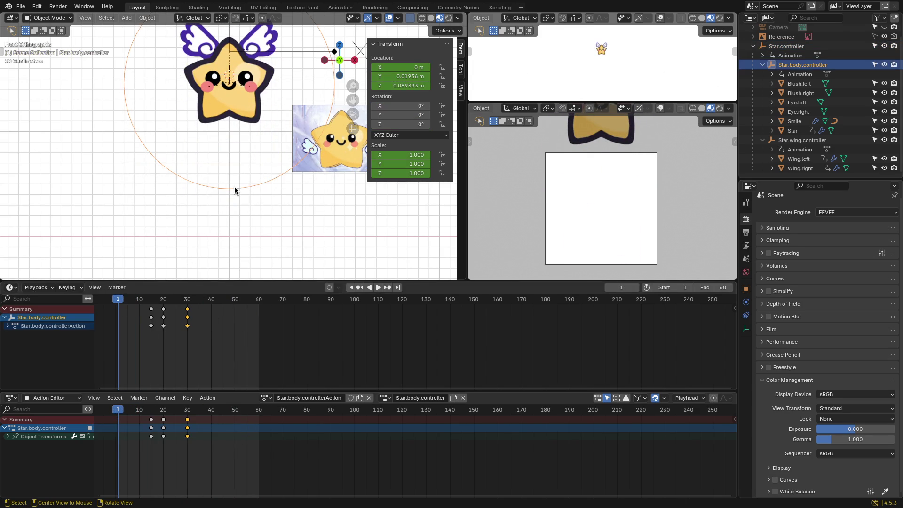
key(space)
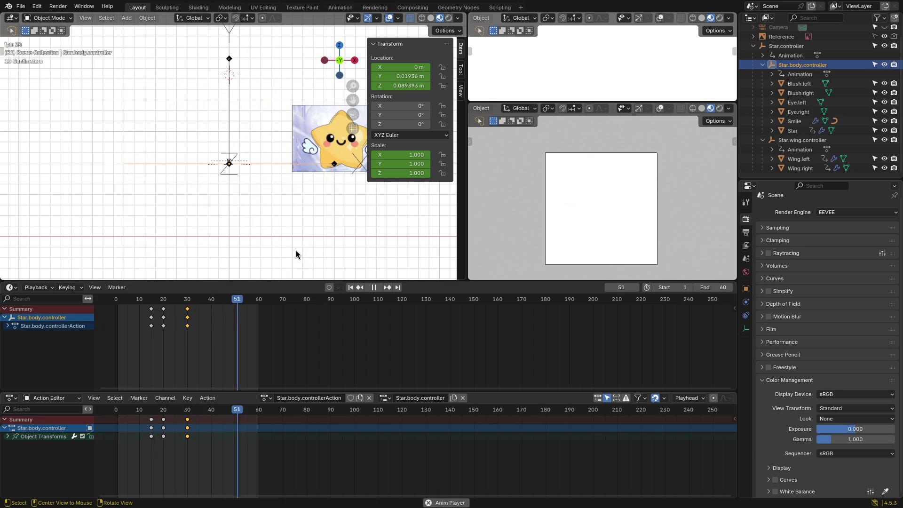
key(space)
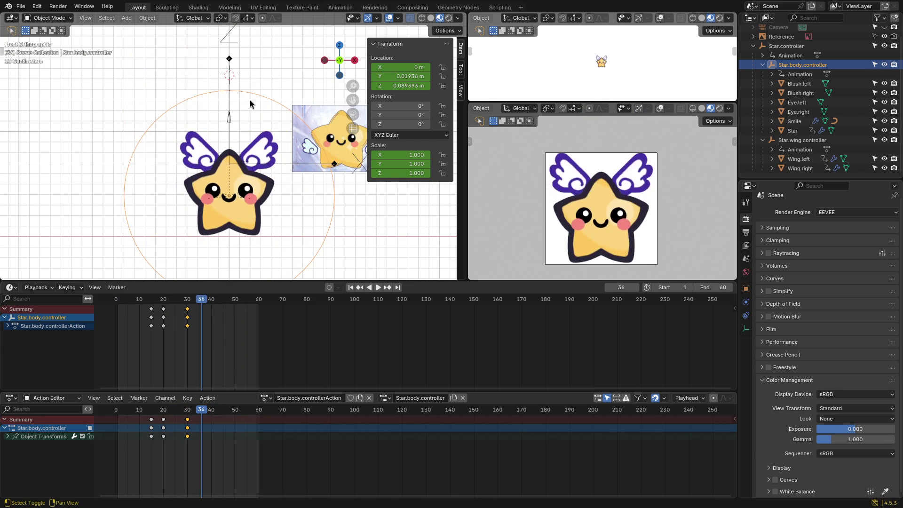
Step: At frame 50, lower Star.controller along Z to 0.31259 m and keyframe its location
click(232, 43)
drag(200, 301, 212, 303)
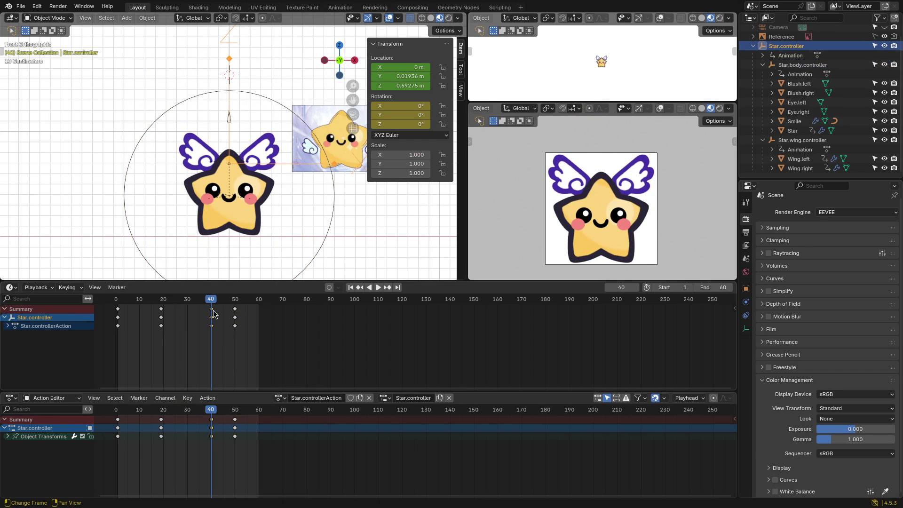
drag(213, 301, 237, 306)
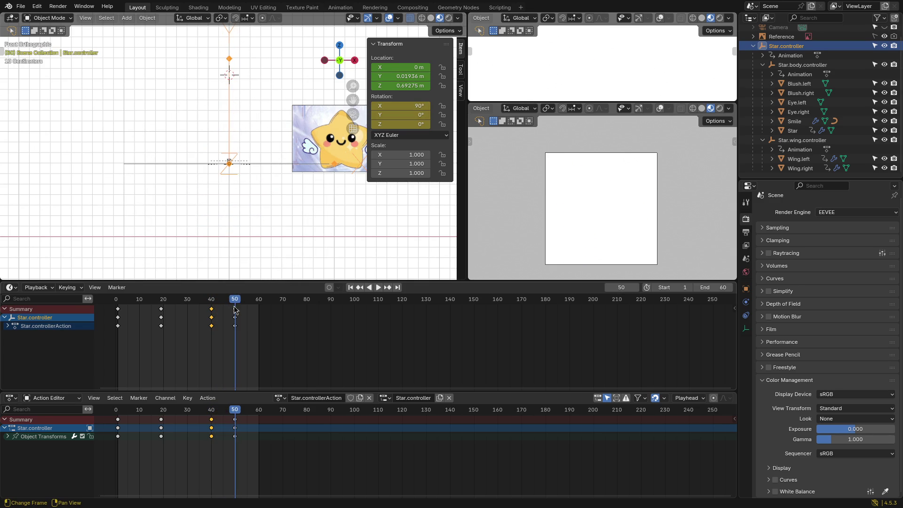
key(g)
key(z)
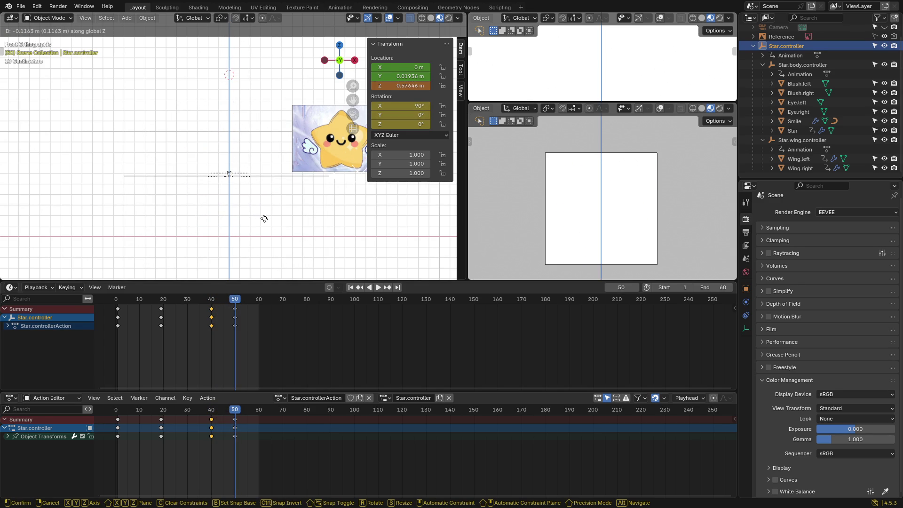
click(261, 246)
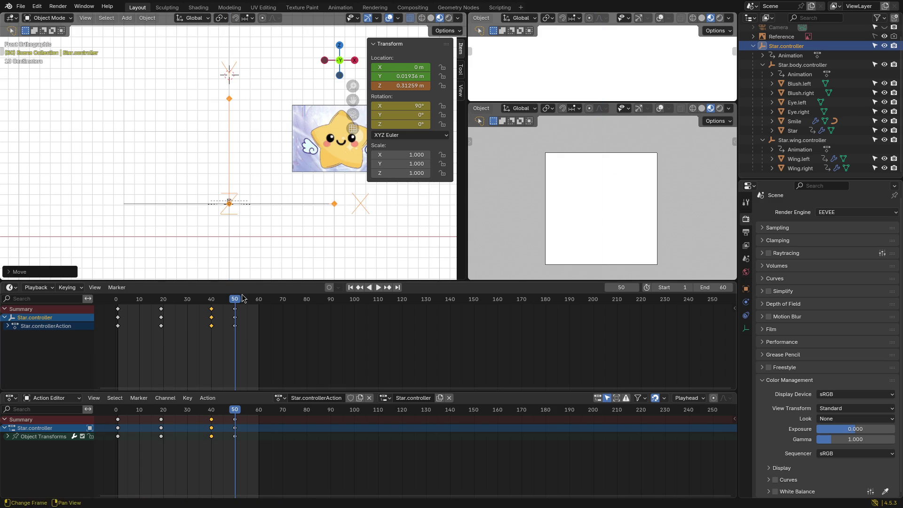
key(k)
click(301, 232)
Step: Scrub back to frame 40 and jump between the keyframes at 40 and 50 to compare
drag(238, 305, 210, 303)
key(Up)
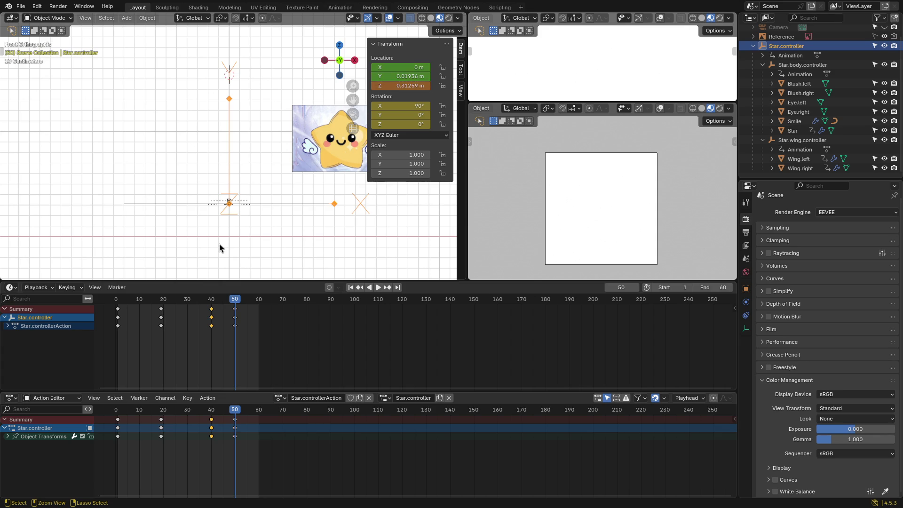
key(Down)
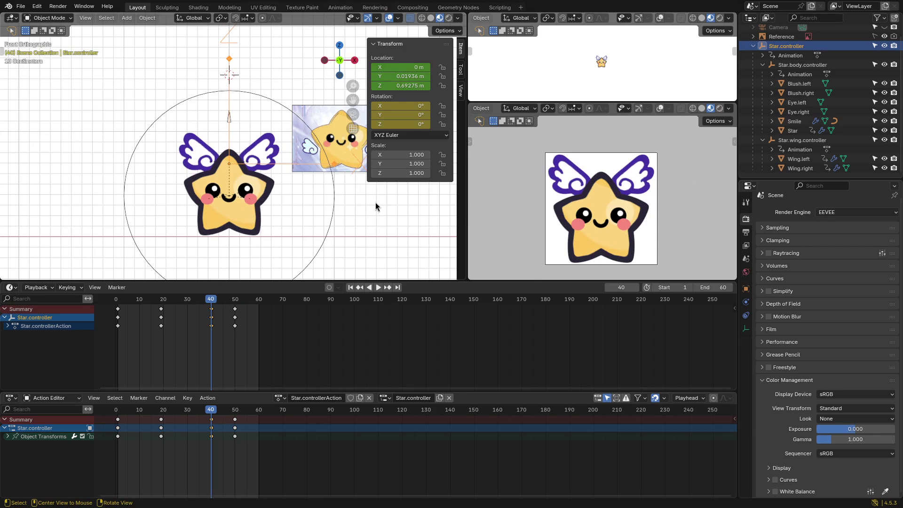
Step: Preview the flip between frames 40 and 50 and bring up the sidebar view settings
key(k)
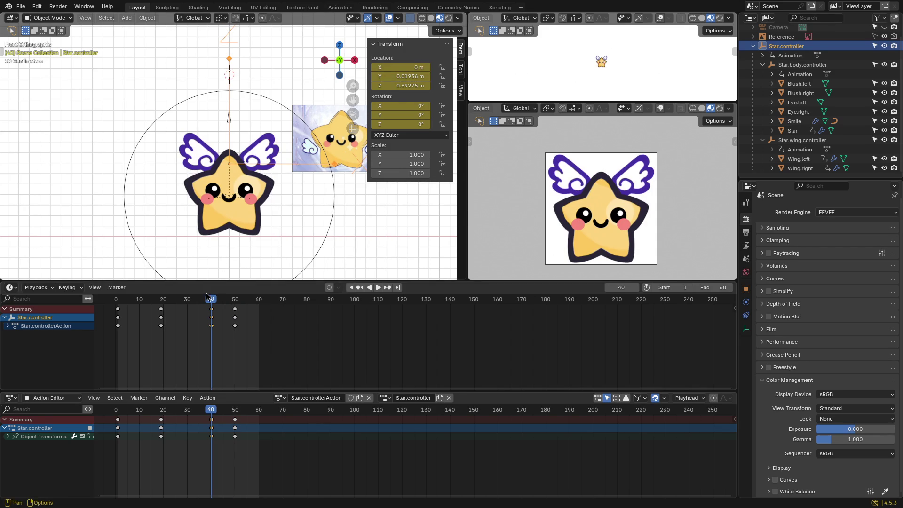
mouse_move(212, 303)
mouse_down()
mouse_move(236, 303)
mouse_move(211, 304)
mouse_up()
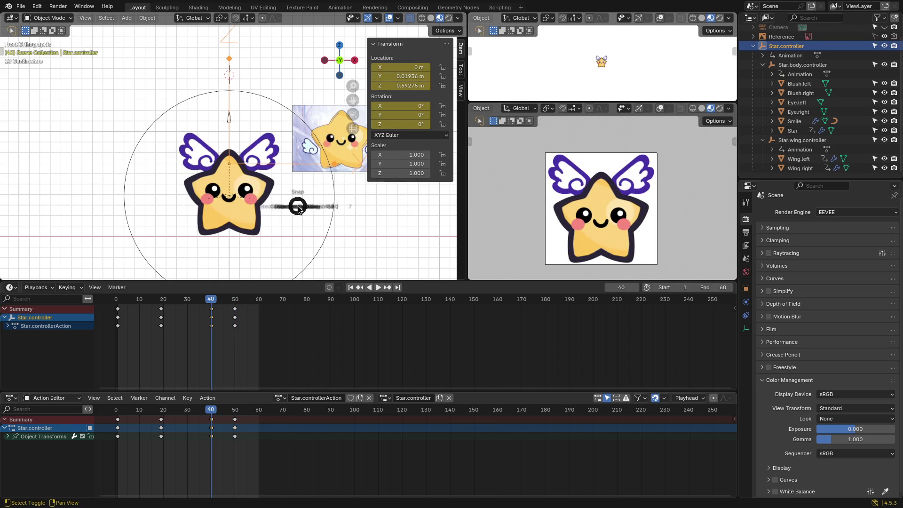
shift+middle_drag(291, 207, 285, 194)
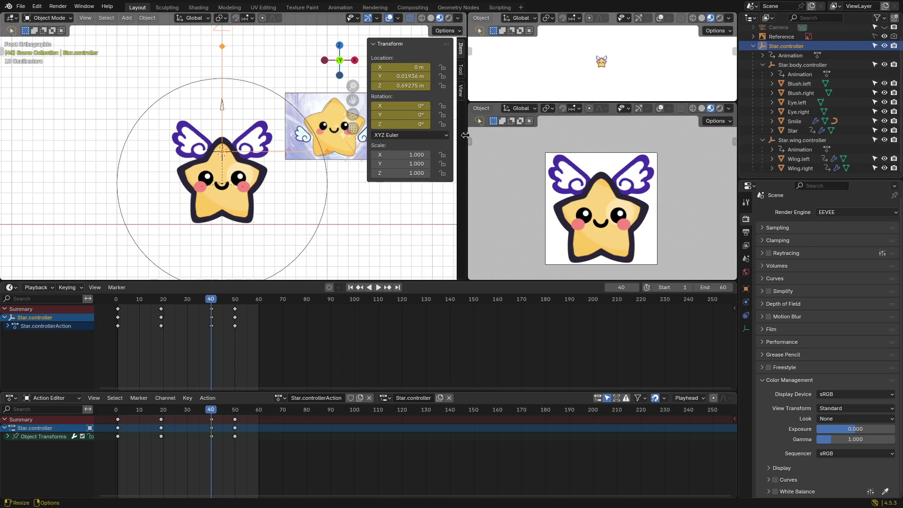
click(461, 90)
click(375, 45)
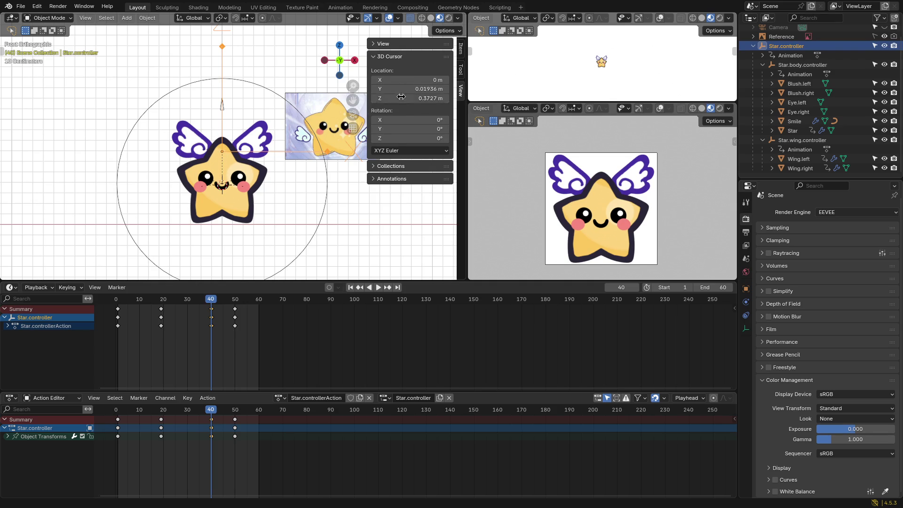
Step: Snap the 3D cursor to the Star shape's position
click(245, 219)
key(shift+s)
click(305, 248)
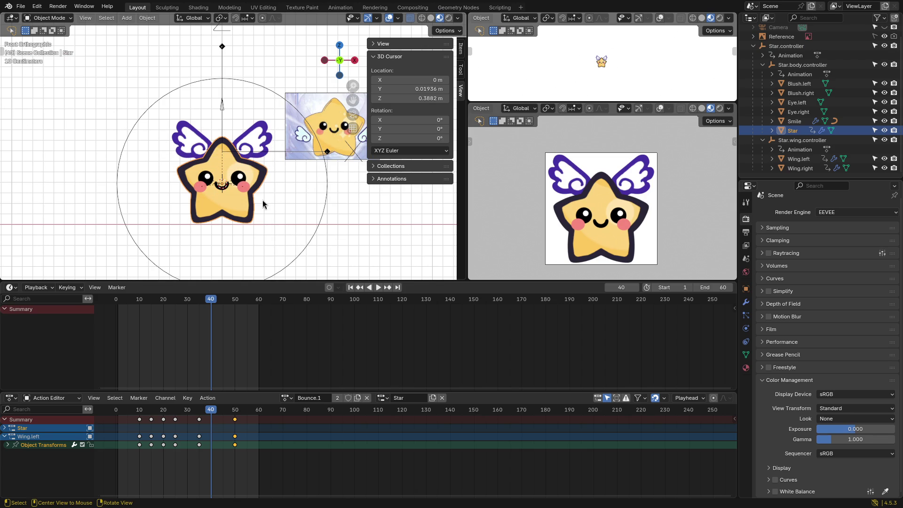
Step: Delete Star.controller's stray keyframe at frame 49, then expand its full Outliner hierarchy
click(224, 46)
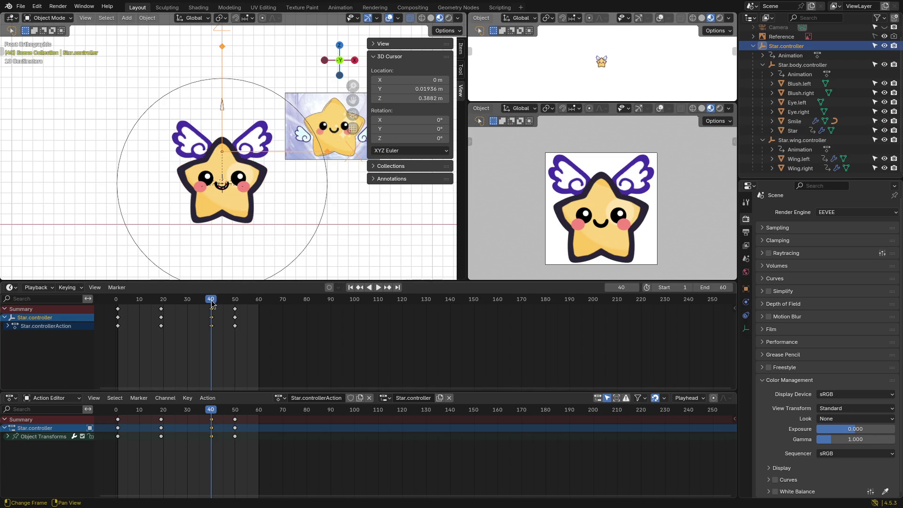
drag(212, 302, 235, 301)
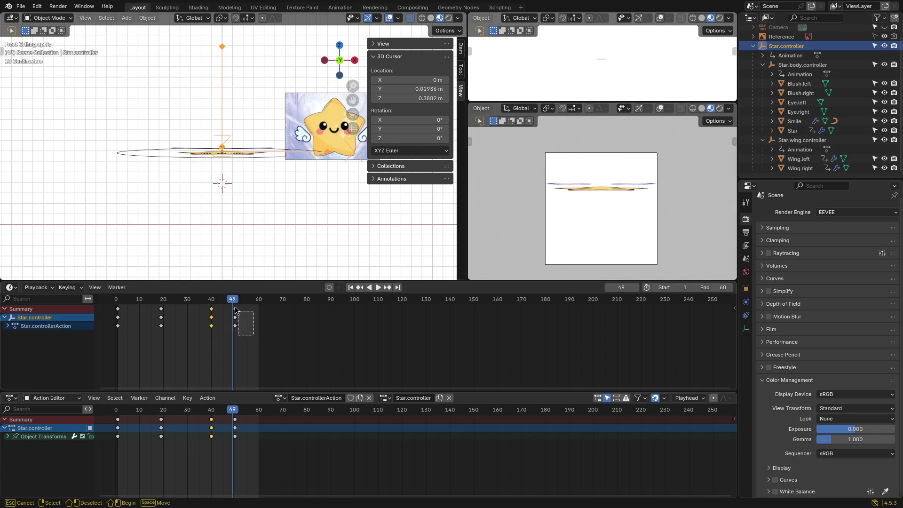
key(Delete)
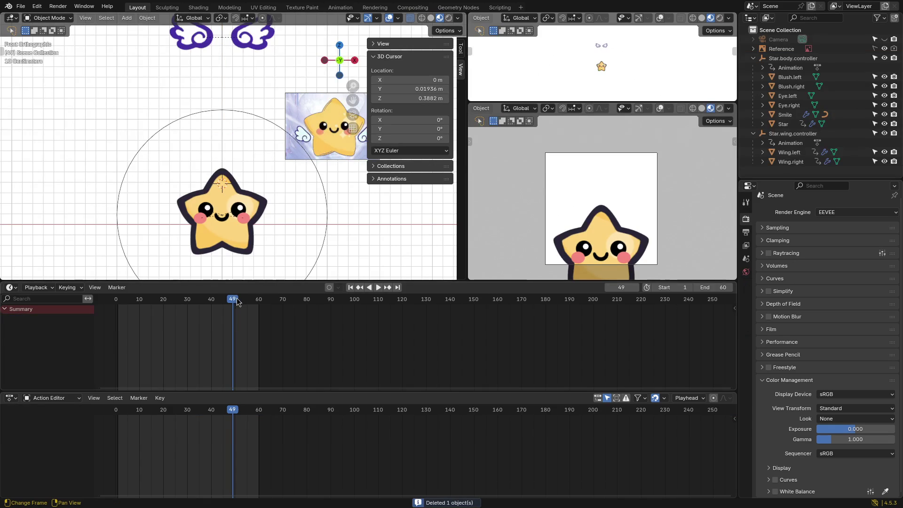
key(ctrl+z)
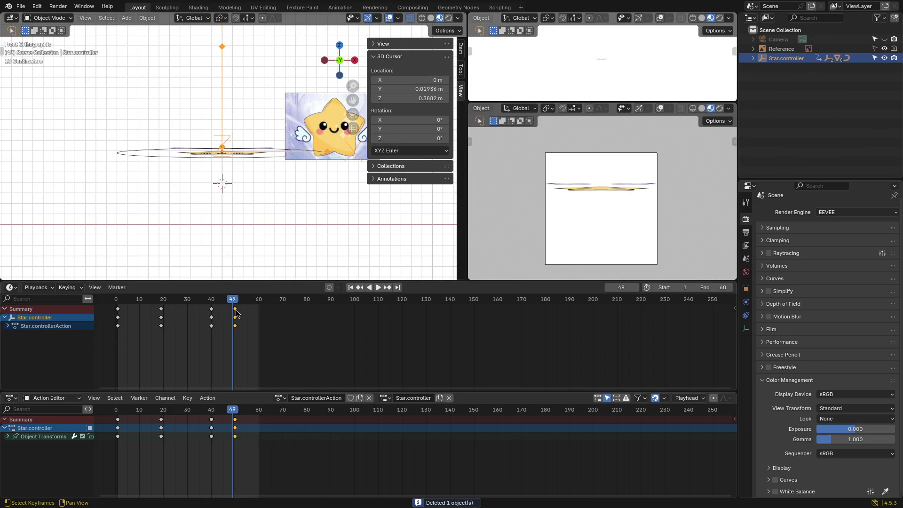
key(Delete)
mouse_move(233, 301)
mouse_down()
mouse_move(210, 304)
mouse_move(234, 306)
mouse_up()
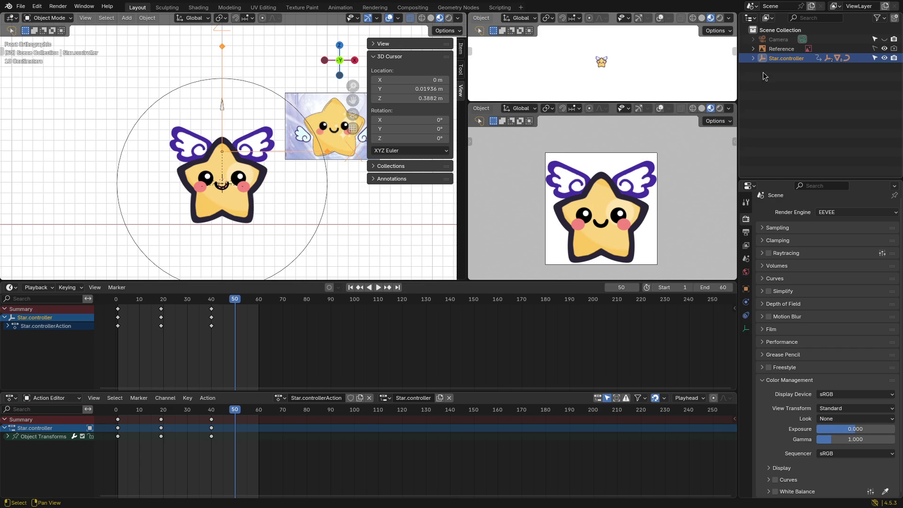
shift+click(753, 58)
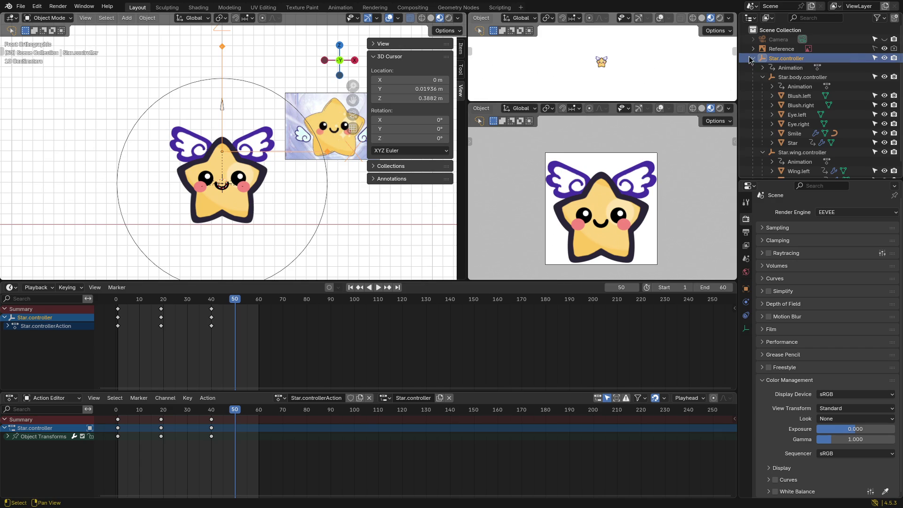
Step: At frame 50, rotate the star 90° on the X axis so it lies flat
key(r)
key(x)
click(322, 200)
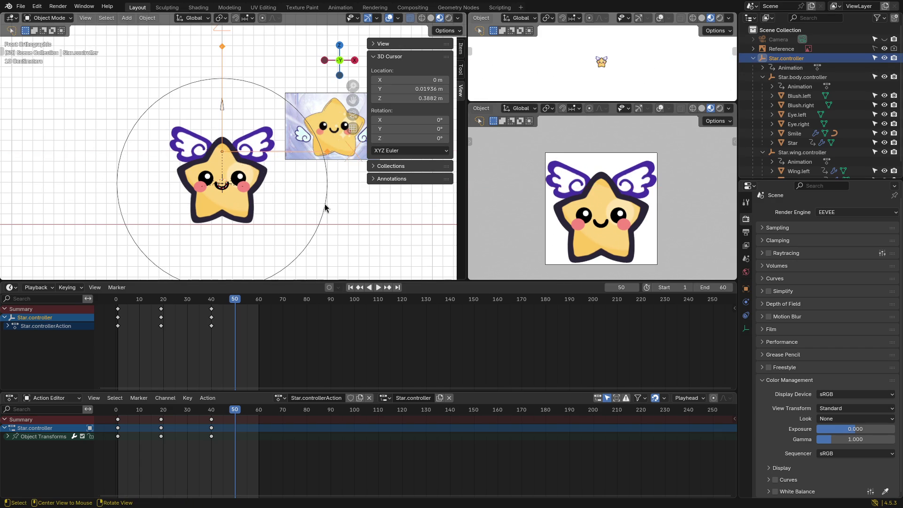
key(z)
key(r)
key(x)
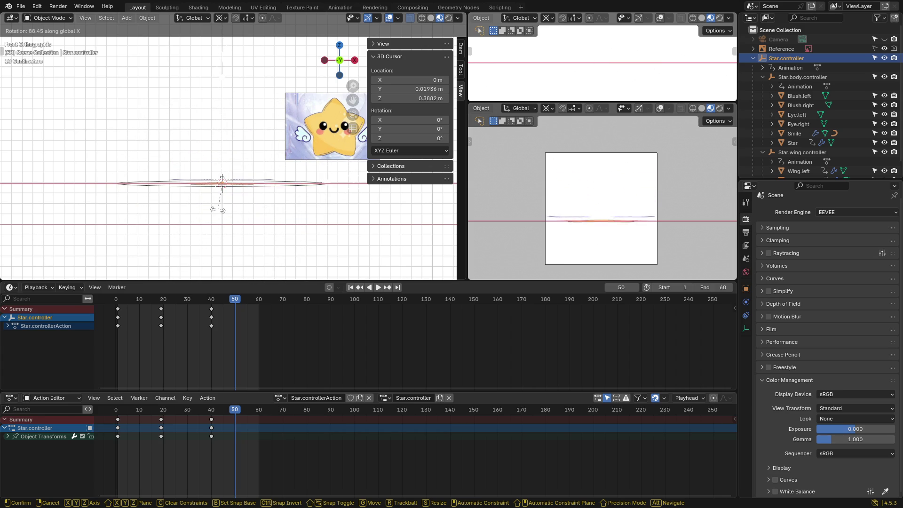
click(216, 209)
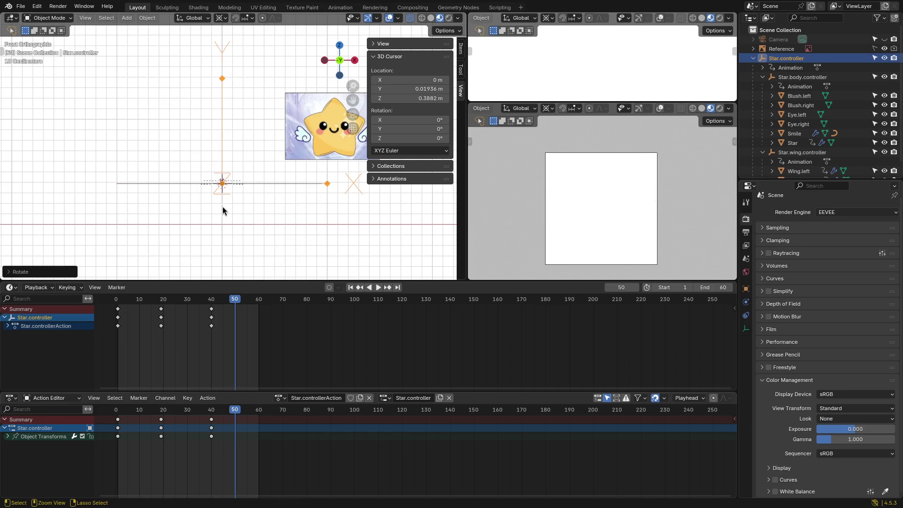
Step: Keyframe the flattened pose at frame 50 and play the animation from the start
key(k)
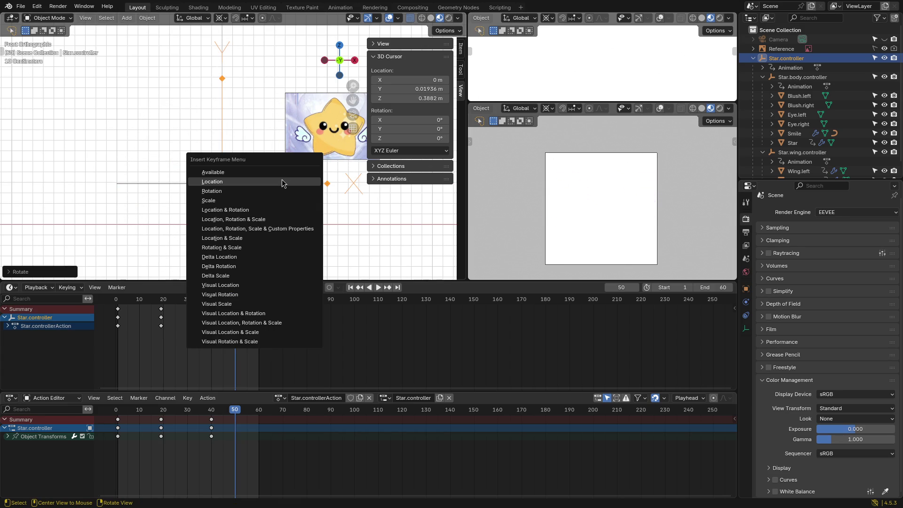
click(267, 185)
key(k)
click(256, 179)
drag(242, 301, 118, 304)
key(space)
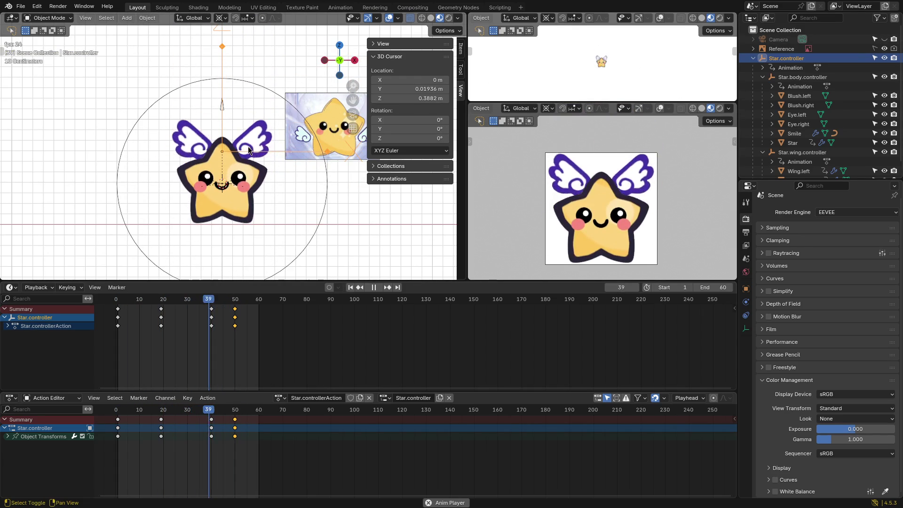
Step: Stop playback, inspect the left wing a few frames back, then select Star.controller
key(space)
scroll(795, 155, down, 1)
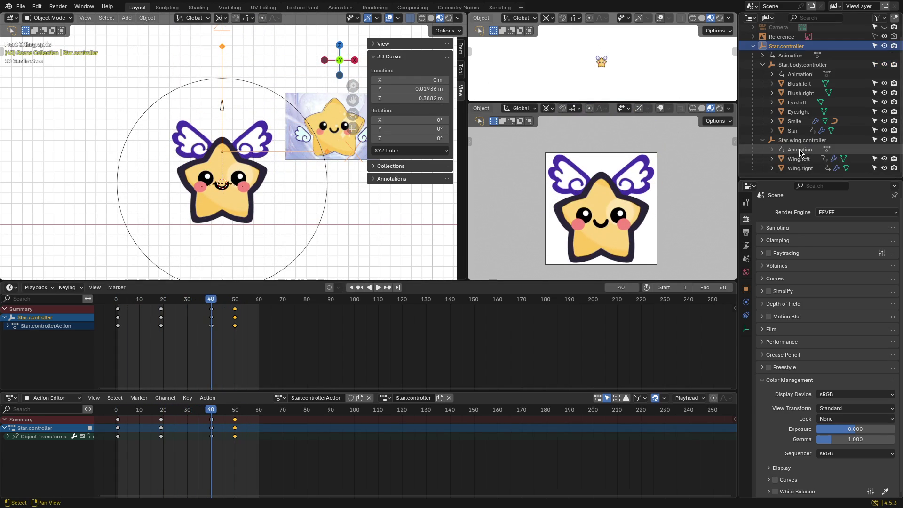
click(795, 159)
mouse_move(210, 303)
mouse_down()
mouse_move(198, 305)
mouse_move(210, 308)
mouse_up()
scroll(796, 94, up, 1)
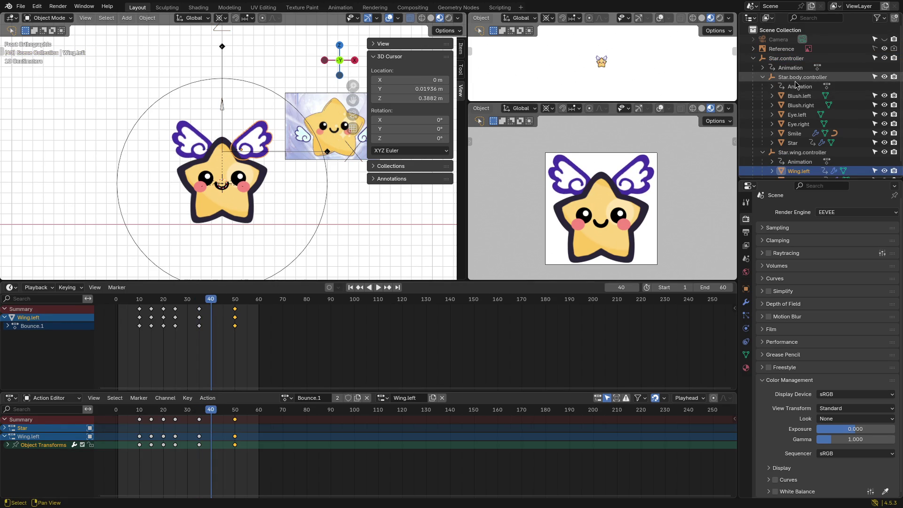
click(796, 78)
click(778, 59)
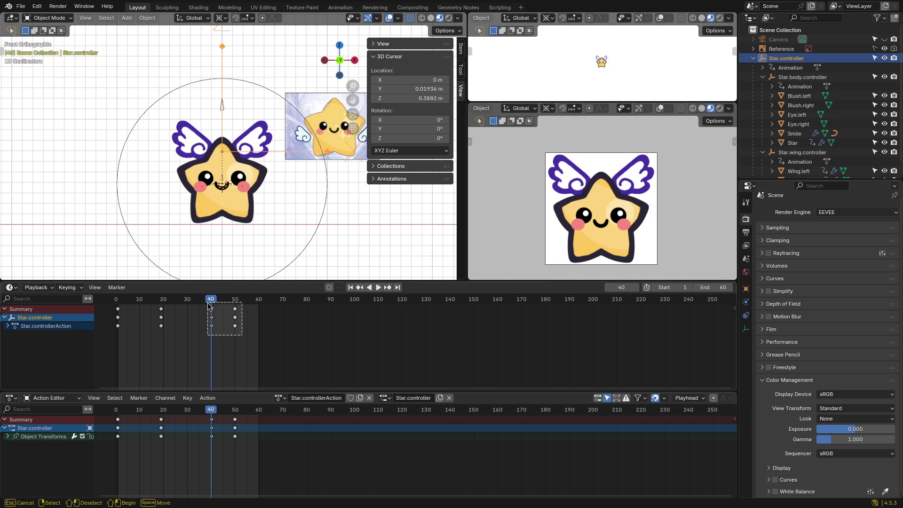
Step: Try shifting the keyframes earlier, then undo back to keys at frames 40 and 50
key(g)
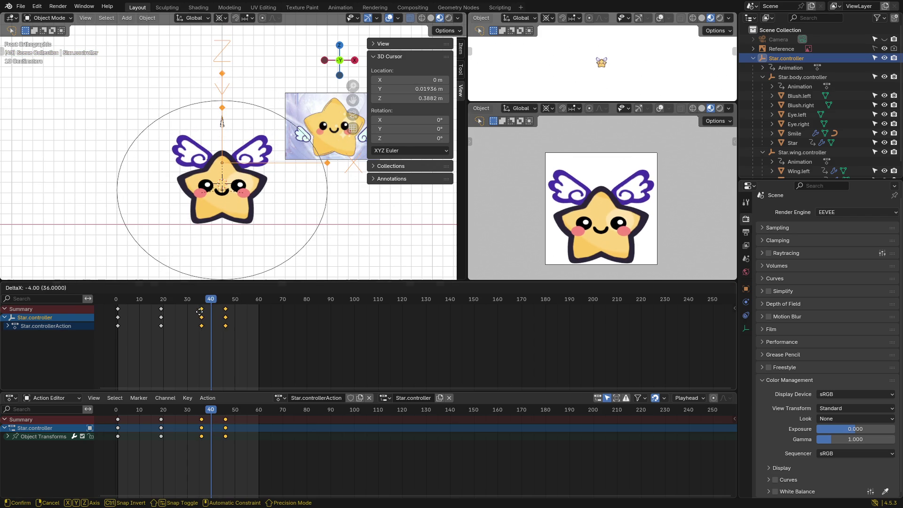
click(202, 314)
key(space)
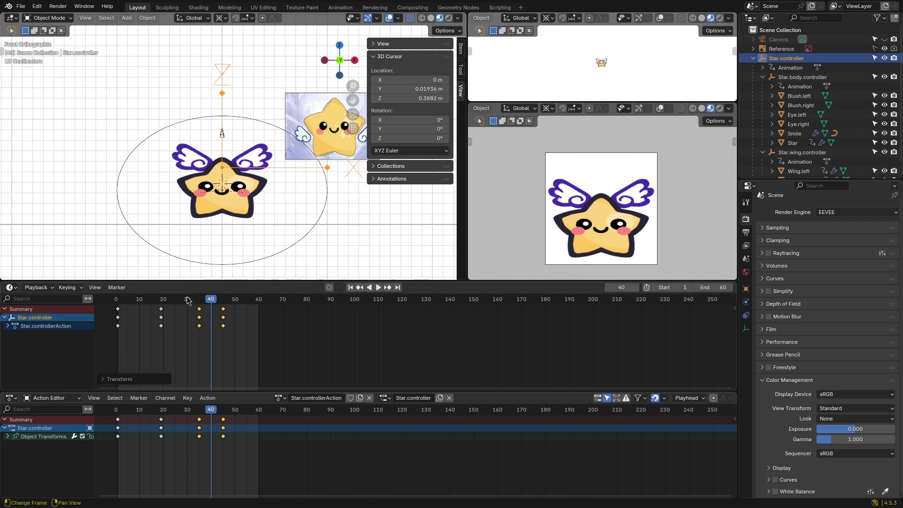
click(159, 236)
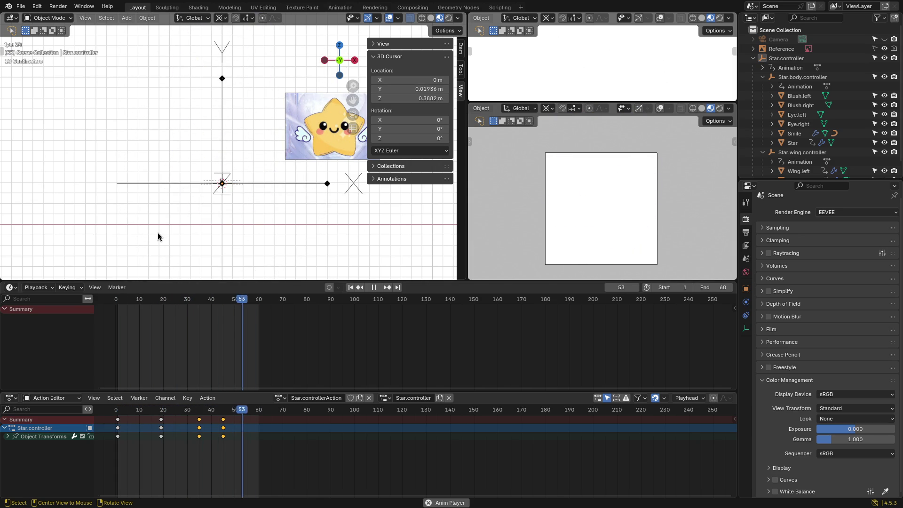
key(Escape)
key(ctrl+z)
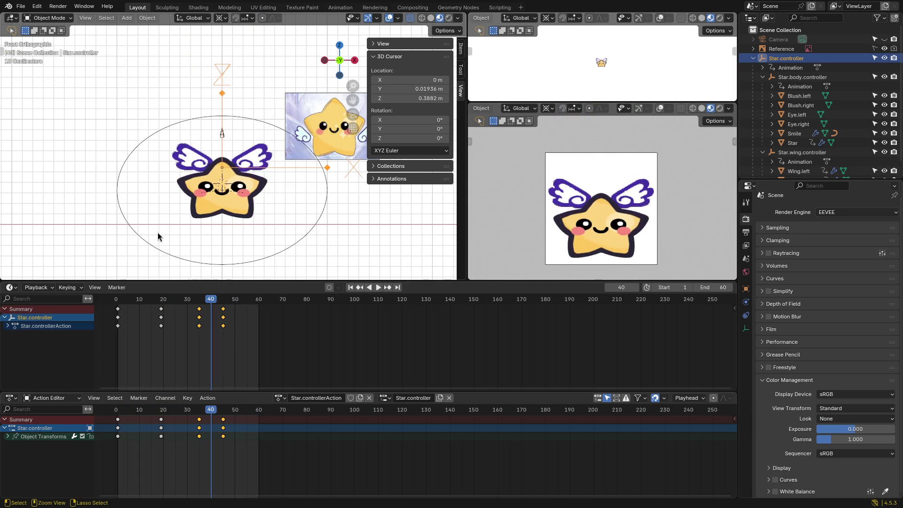
key(ctrl+z)
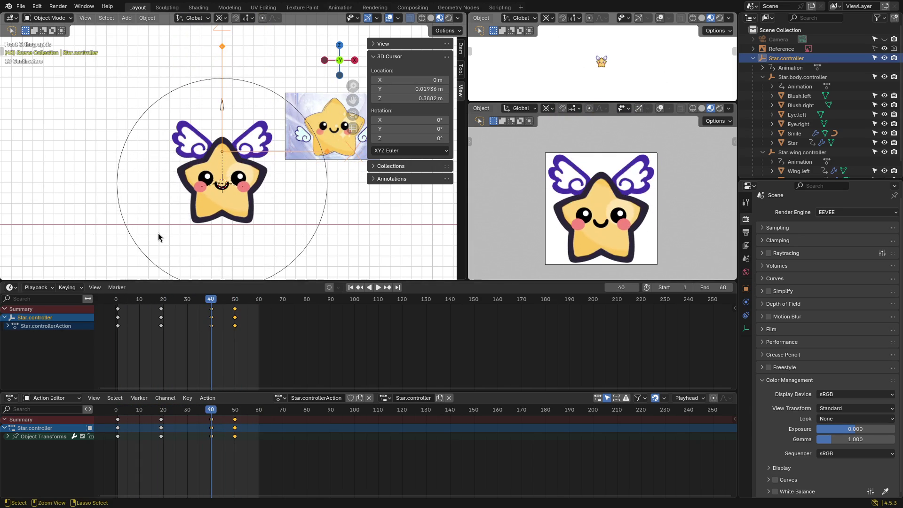
Step: Slide the last keyframe later to about frame 55 and replay to check the timing
mouse_move(210, 314)
mouse_down()
mouse_move(198, 309)
mouse_move(247, 310)
mouse_up()
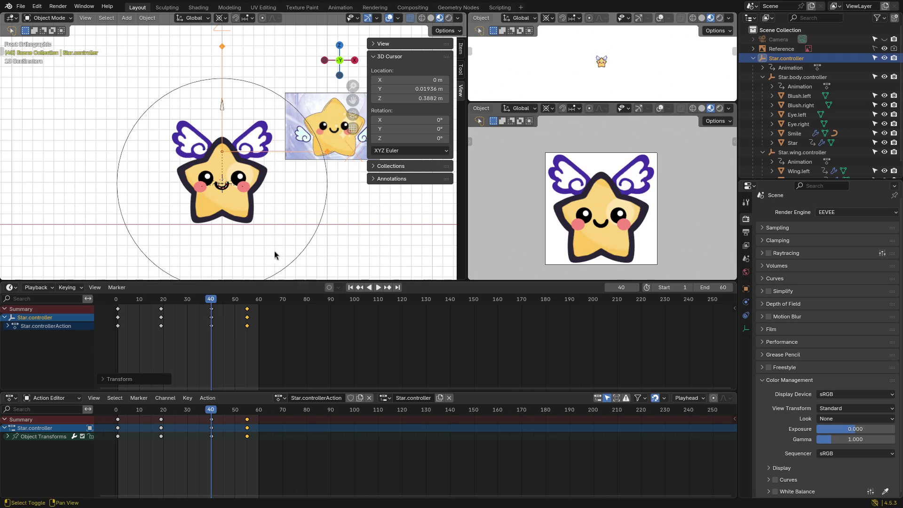
key(space)
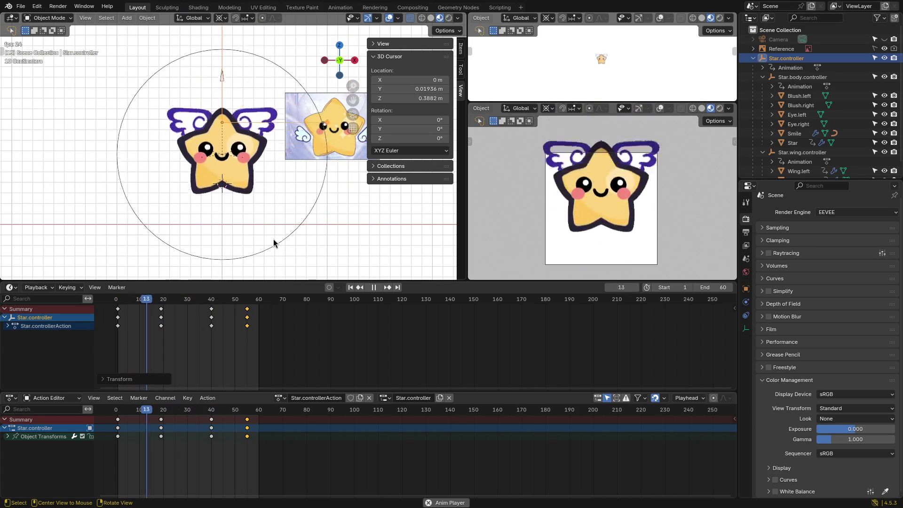
key(space)
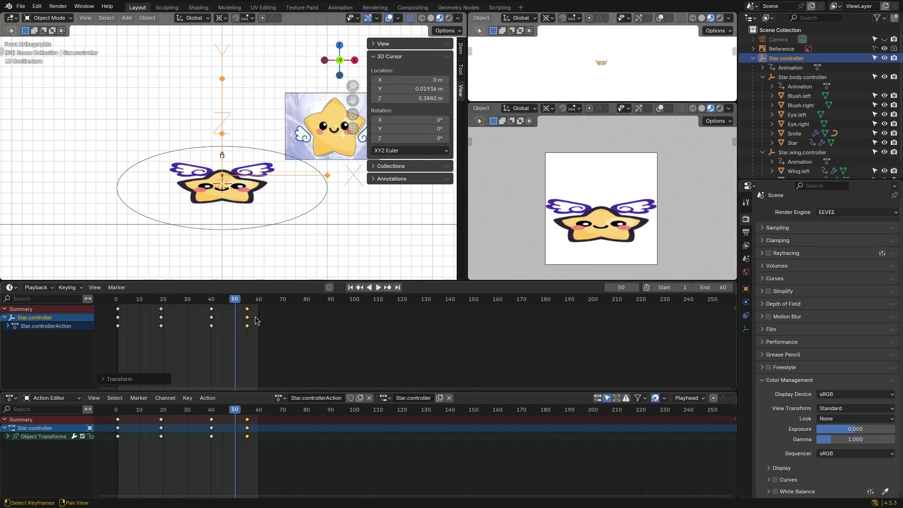
Step: Nudge the last keyframe a couple of frames earlier and replay the animation
drag(247, 311, 221, 308)
key(space)
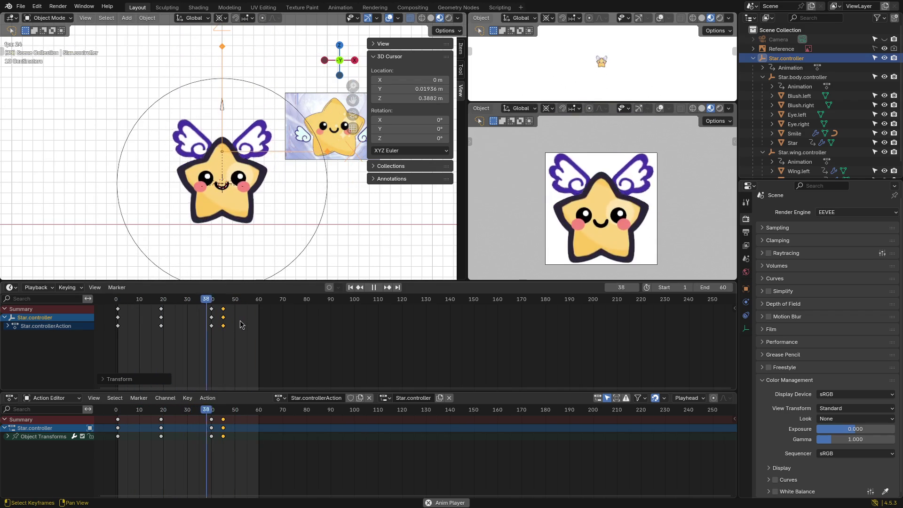
key(Escape)
Step: Place the flattened-pose keyframes on frame 50, deselect, and play the animation
key(g)
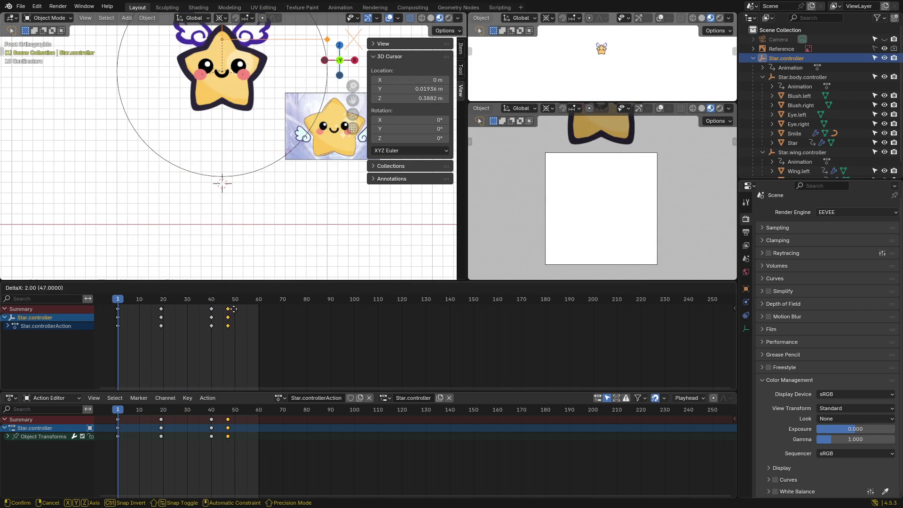
click(237, 309)
click(319, 223)
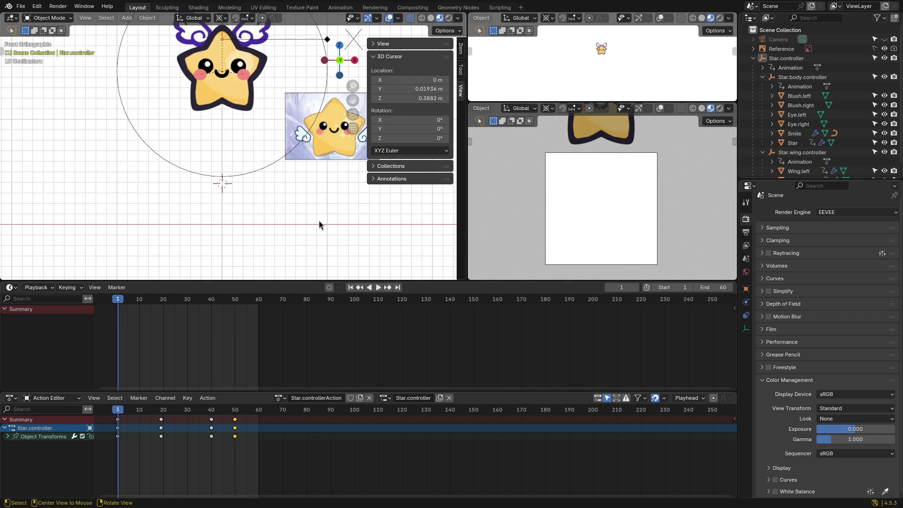
key(space)
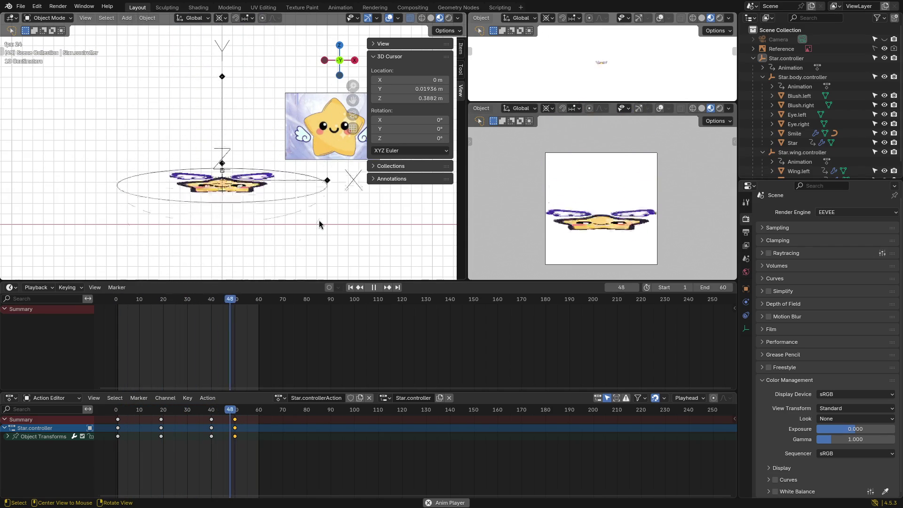
drag(203, 302, 204, 303)
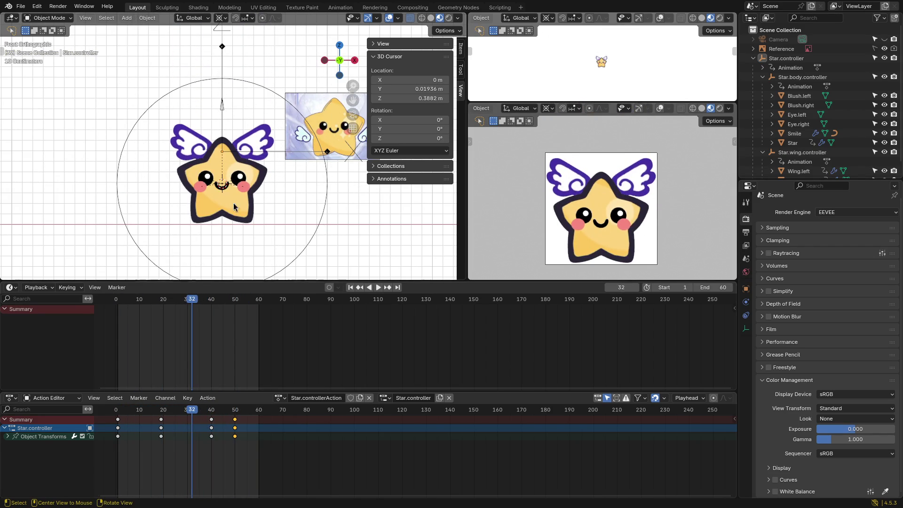
click(794, 58)
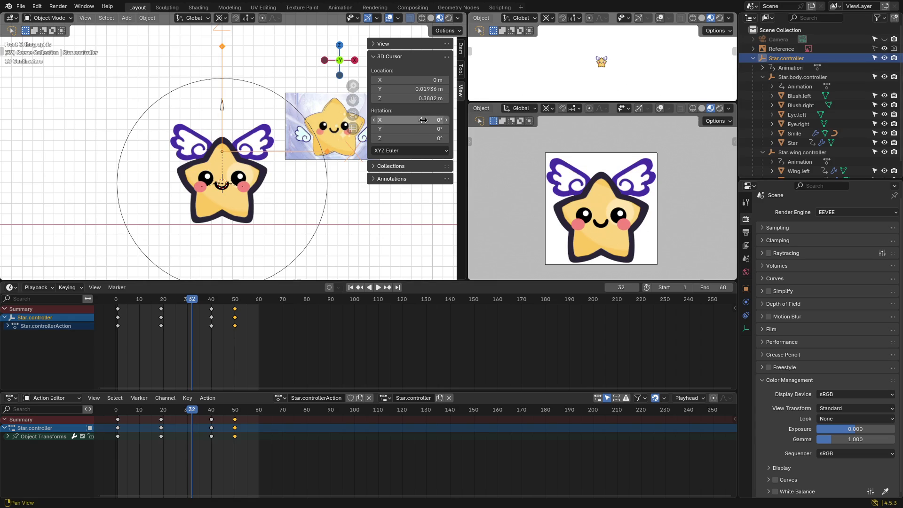
key(r)
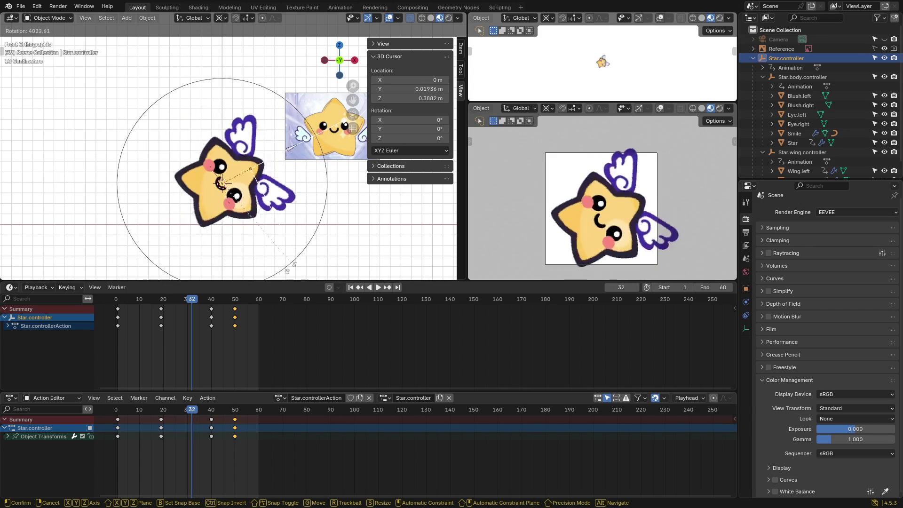
key(Escape)
key(r)
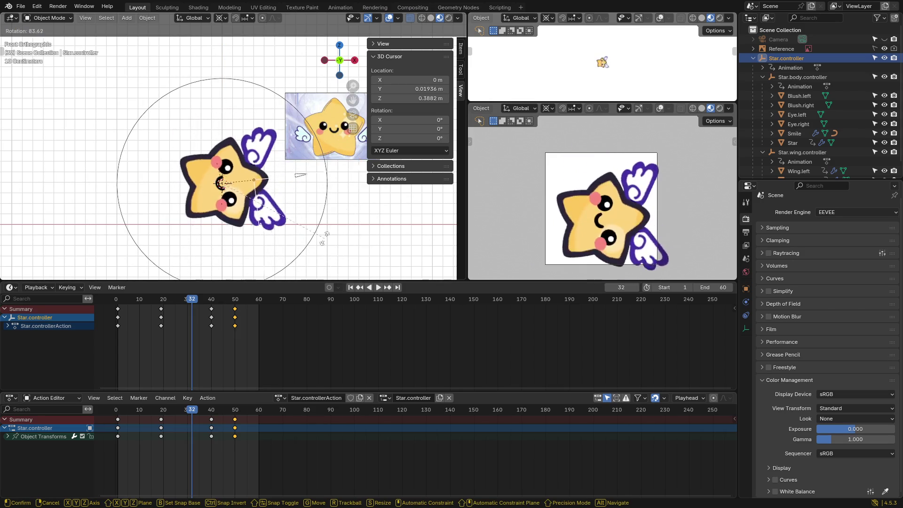
key(Escape)
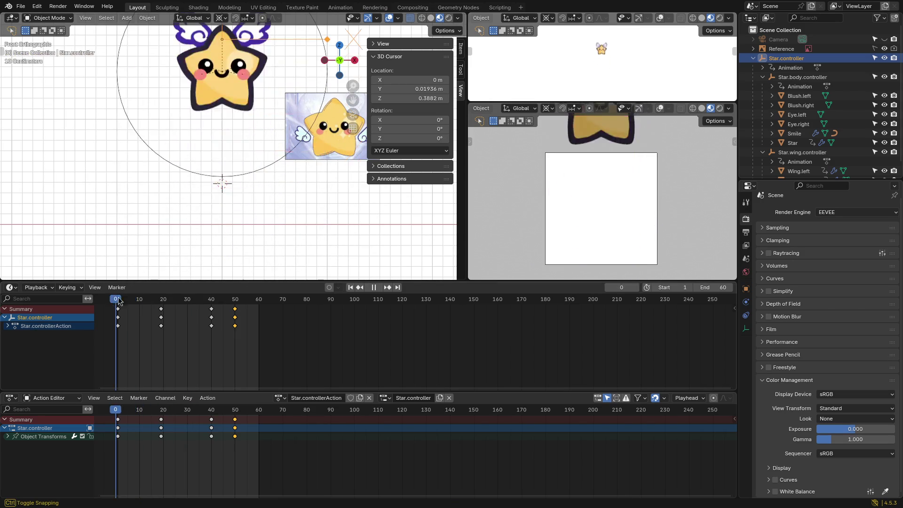